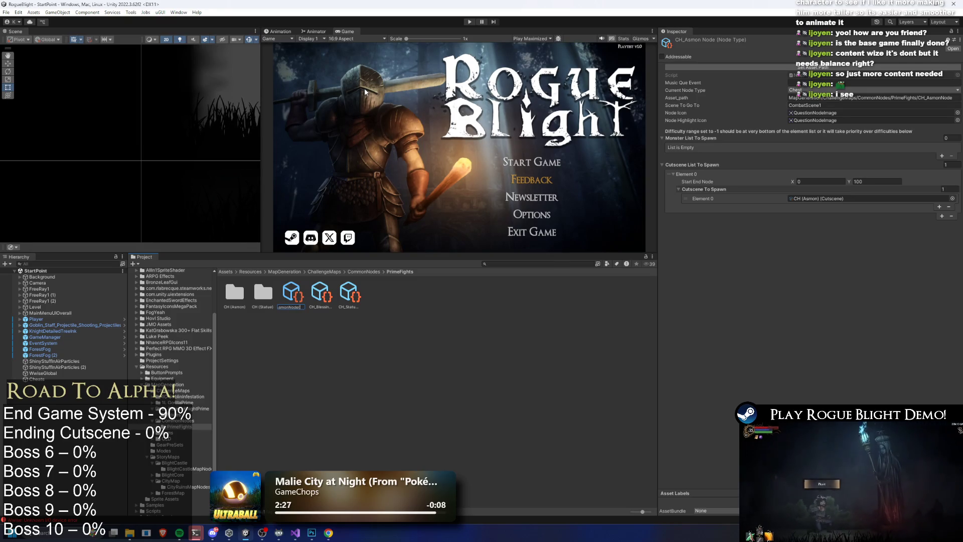
# Step: Append (Forest) to the Blessing Chest and Statue node asset names
pyautogui.rightClick(325, 295)
pyautogui.click(351, 86)
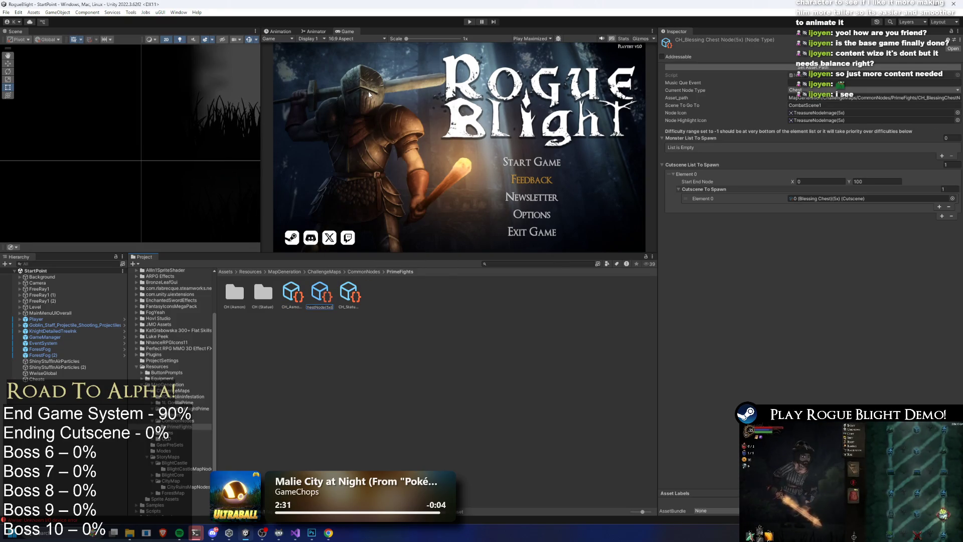
pyautogui.write('(Forest)')
pyautogui.press('Return')
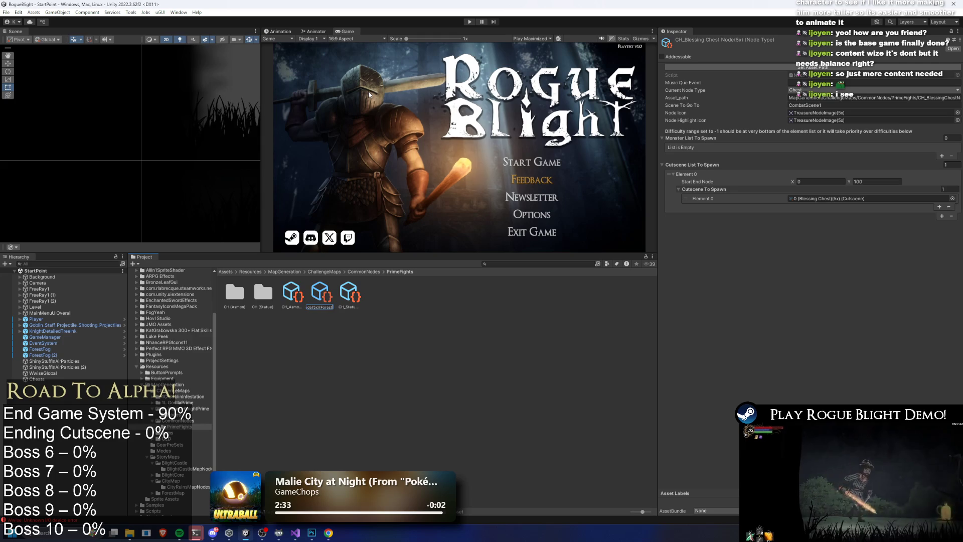
pyautogui.rightClick(350, 294)
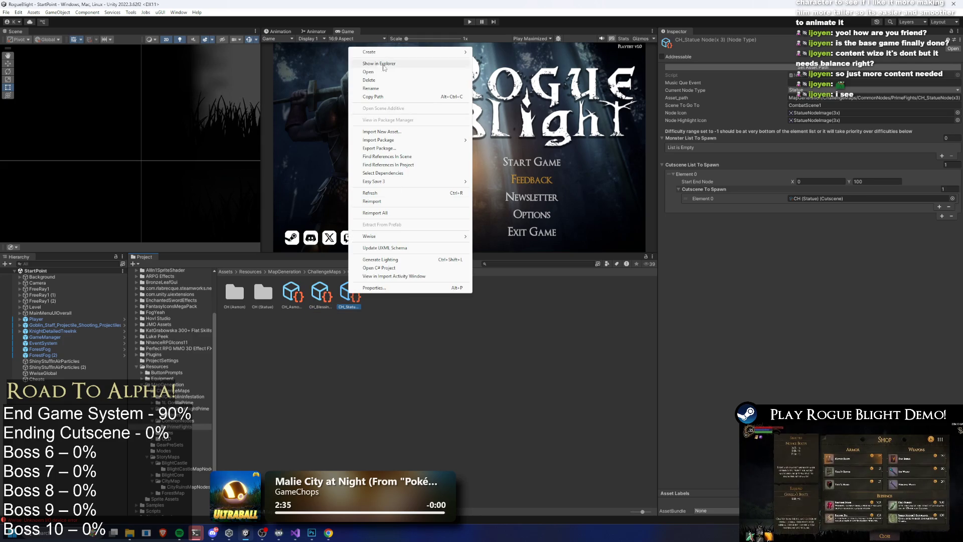
pyautogui.click(389, 90)
pyautogui.press('End')
pyautogui.write('(Forest)')
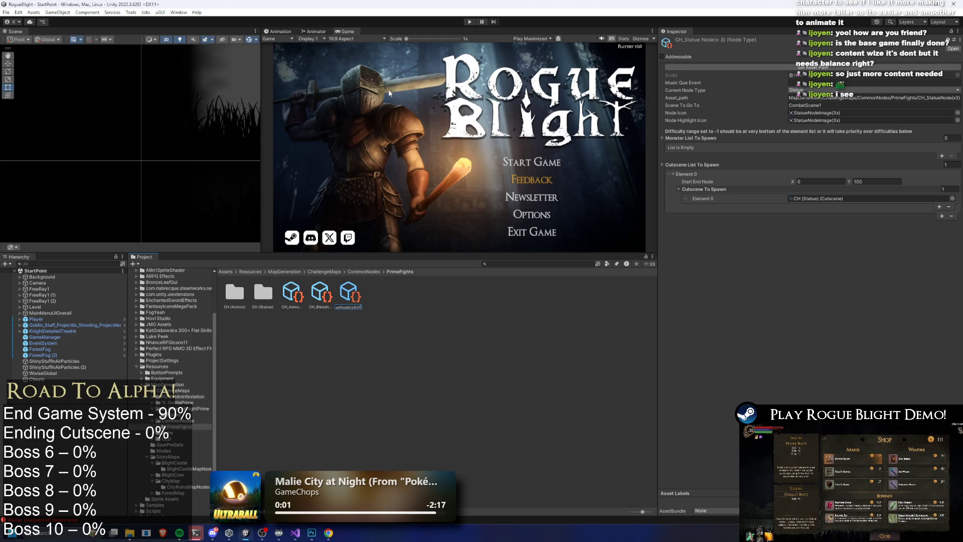
pyautogui.press('Return')
# Step: Select the Asmon (Forest) node and bring up its Current Node Type choices
pyautogui.press('Left')
pyautogui.press('Left')
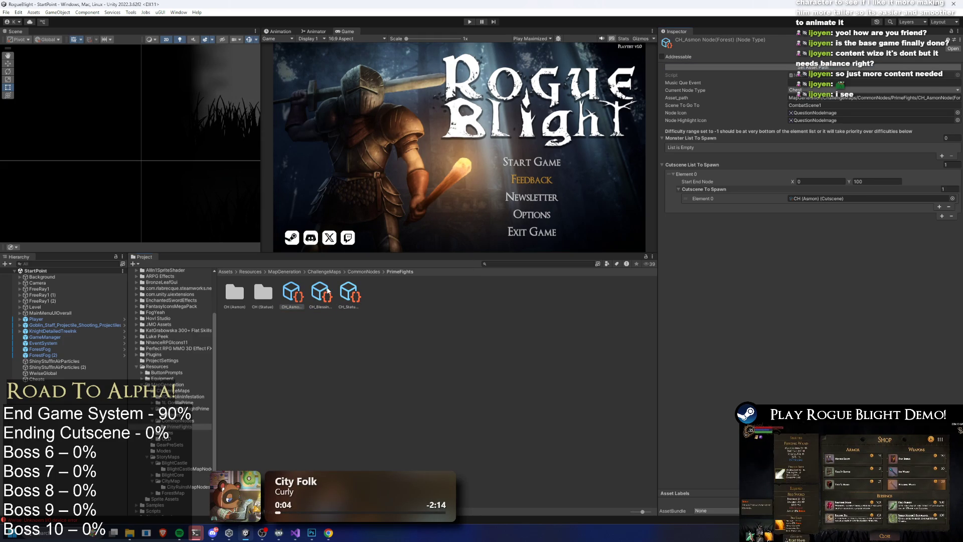
pyautogui.press('Right')
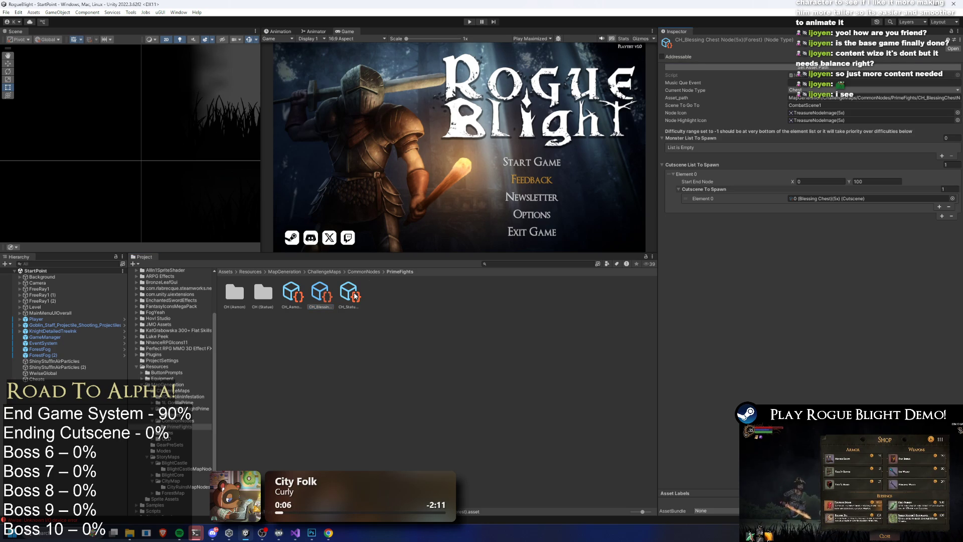
pyautogui.click(292, 297)
pyautogui.click(829, 90)
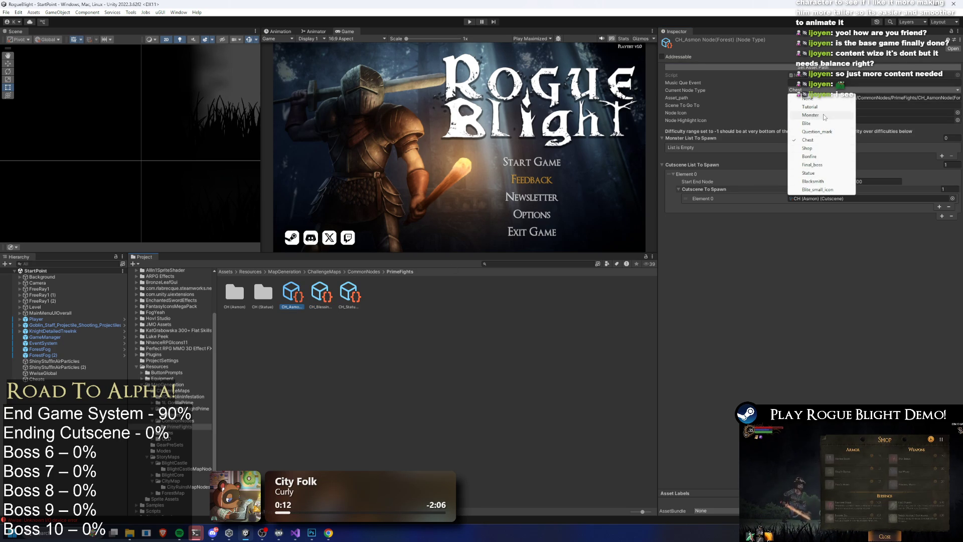
# Step: Set the Asmon (Forest) node type to Question_mark and save the project
pyautogui.click(818, 131)
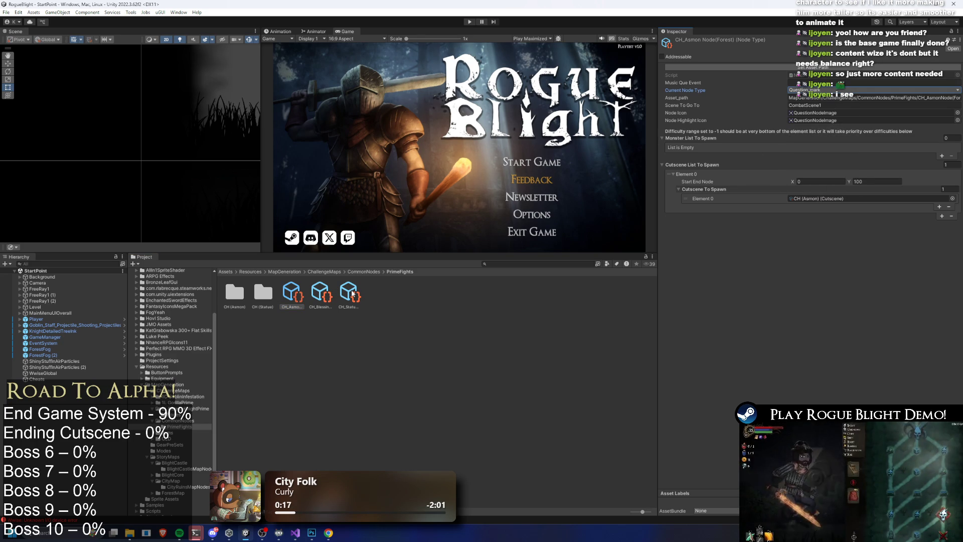
pyautogui.hotkey('ctrl', 's')
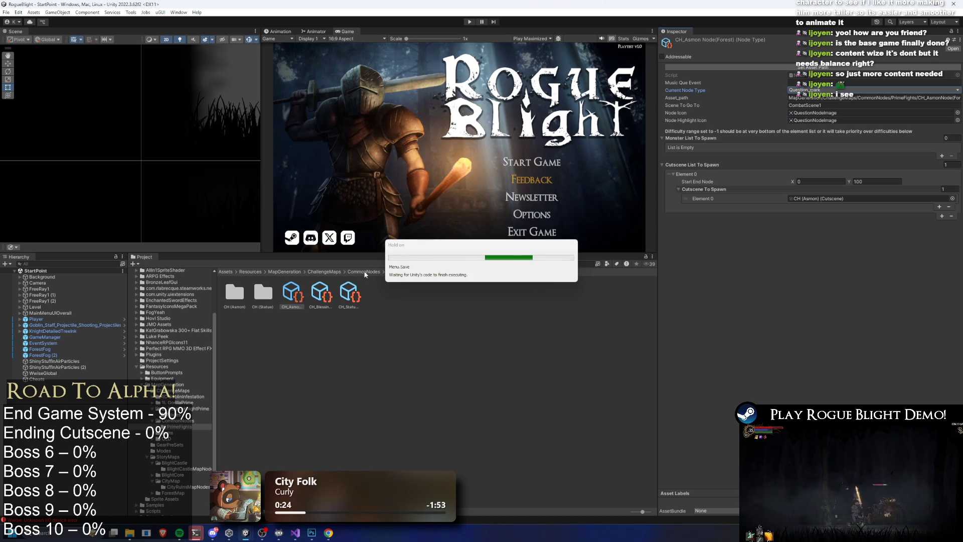
pyautogui.click(350, 295)
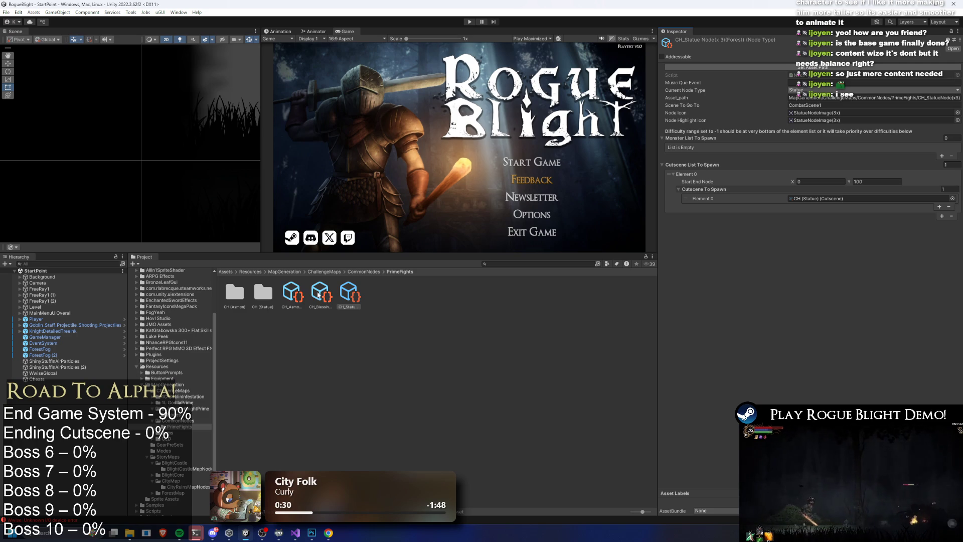
pyautogui.hotkey('ctrl', 's')
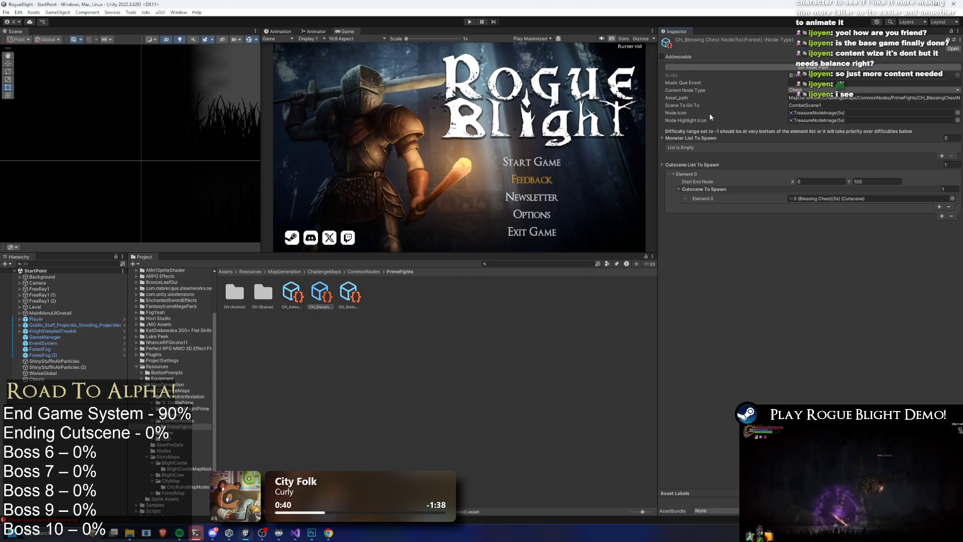
# Step: Review the Asmon and Statue nodes, then duplicate the Asmon node
pyautogui.click(293, 294)
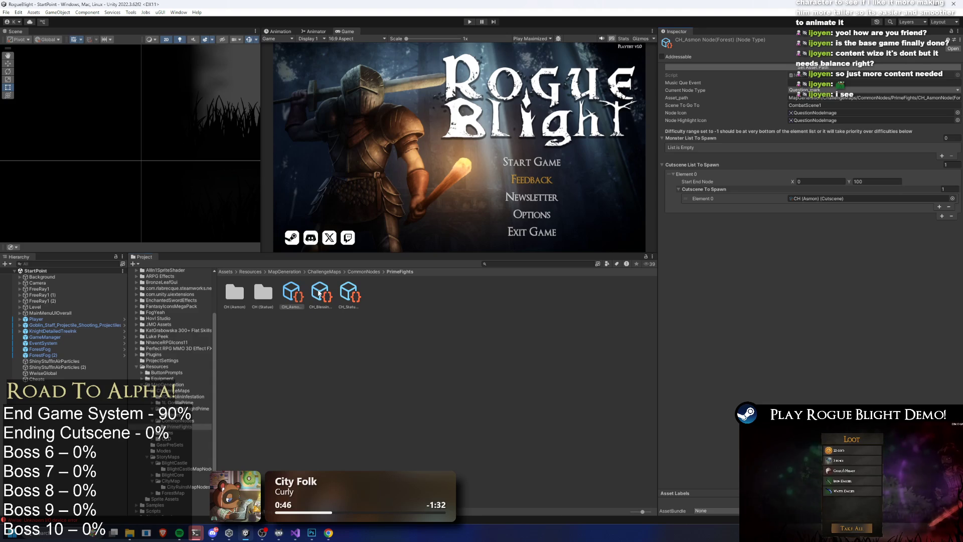
pyautogui.click(349, 294)
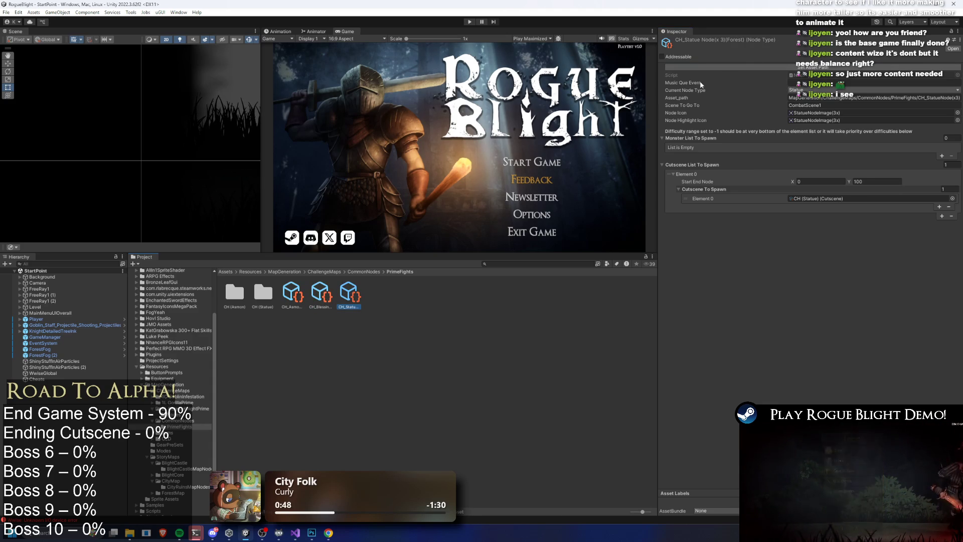
pyautogui.click(485, 223)
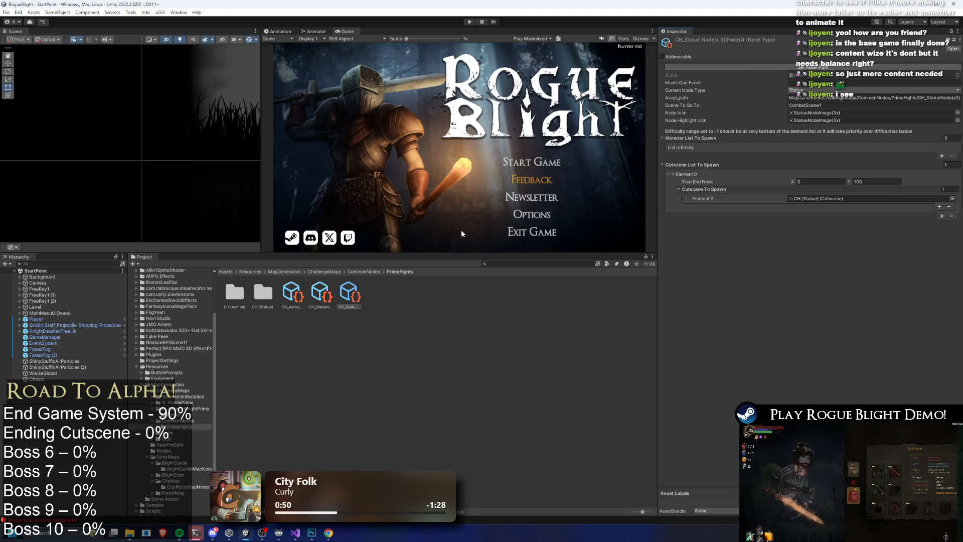
pyautogui.click(317, 294)
pyautogui.click(296, 293)
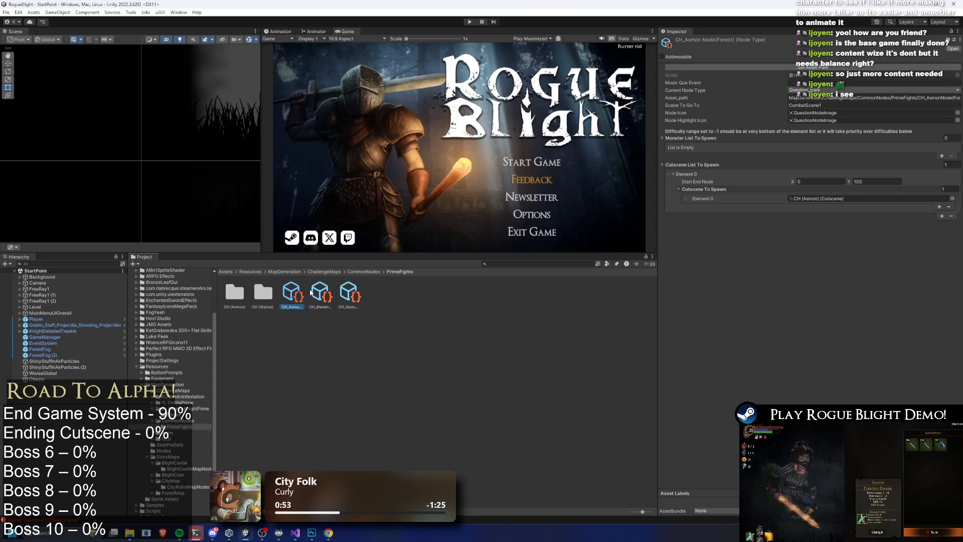
pyautogui.hotkey('ctrl', 'd')
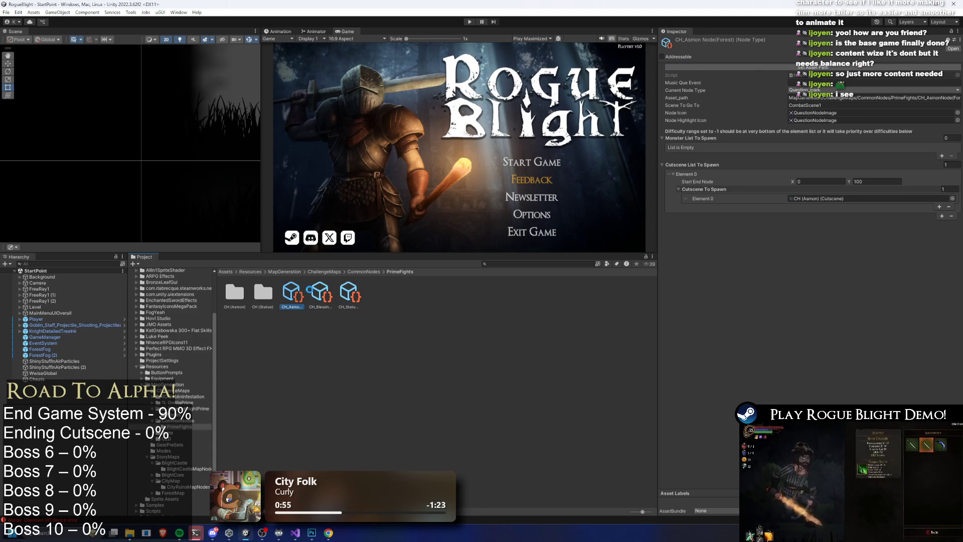
# Step: Rename the Asmon copy to CH_Asmon Node(City), point it to CombatScene2, and save
pyautogui.rightClick(320, 295)
pyautogui.click(378, 89)
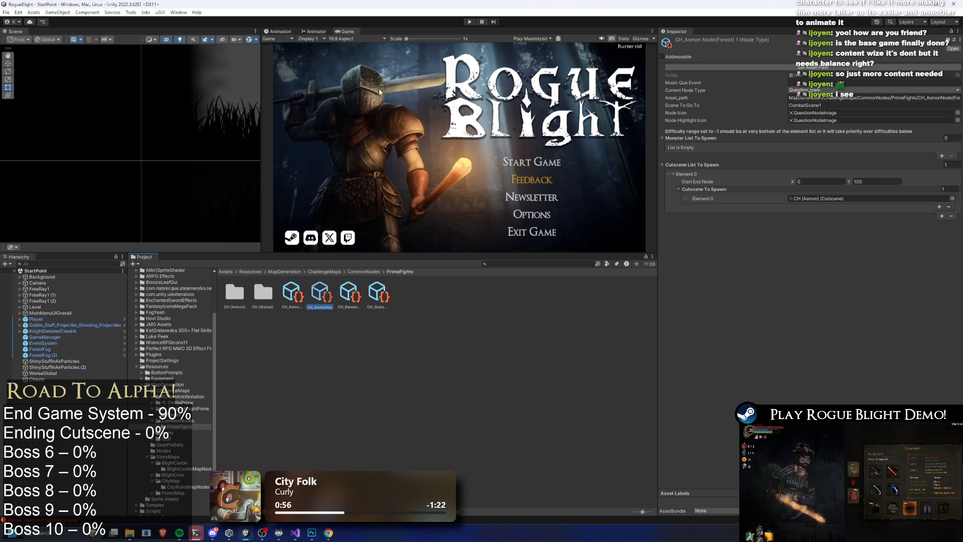
pyautogui.press('BackSpace')
pyautogui.press('BackSpace')
pyautogui.press('BackSpace')
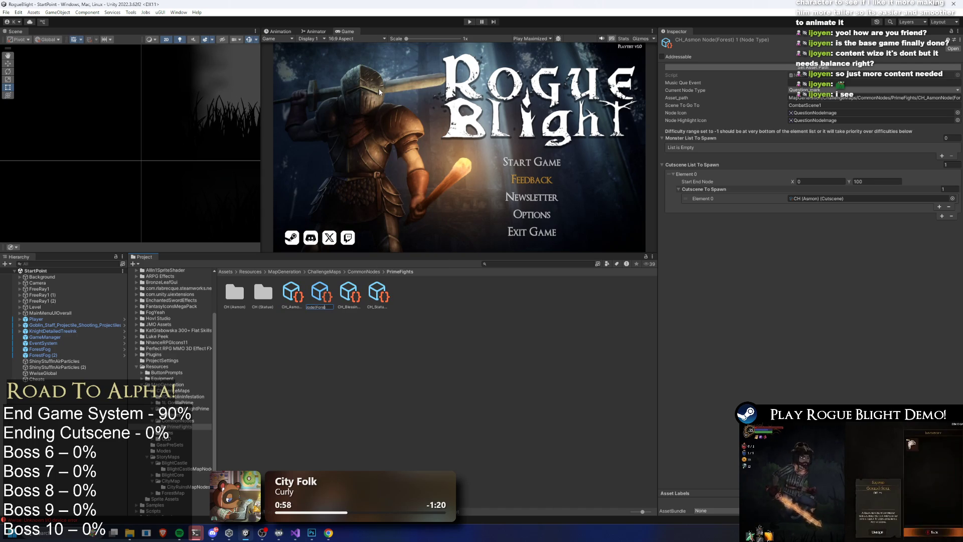
pyautogui.write('City)')
pyautogui.press('Return')
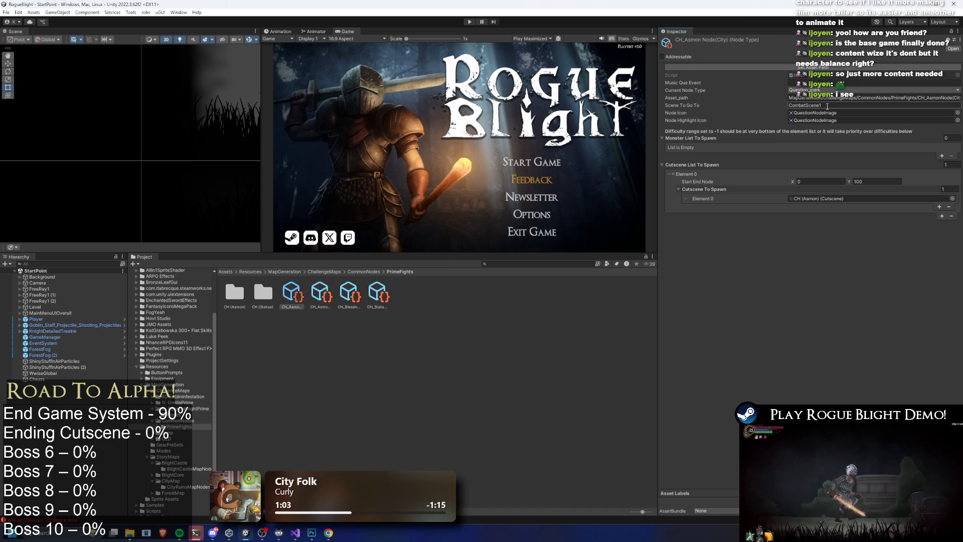
pyautogui.write('2')
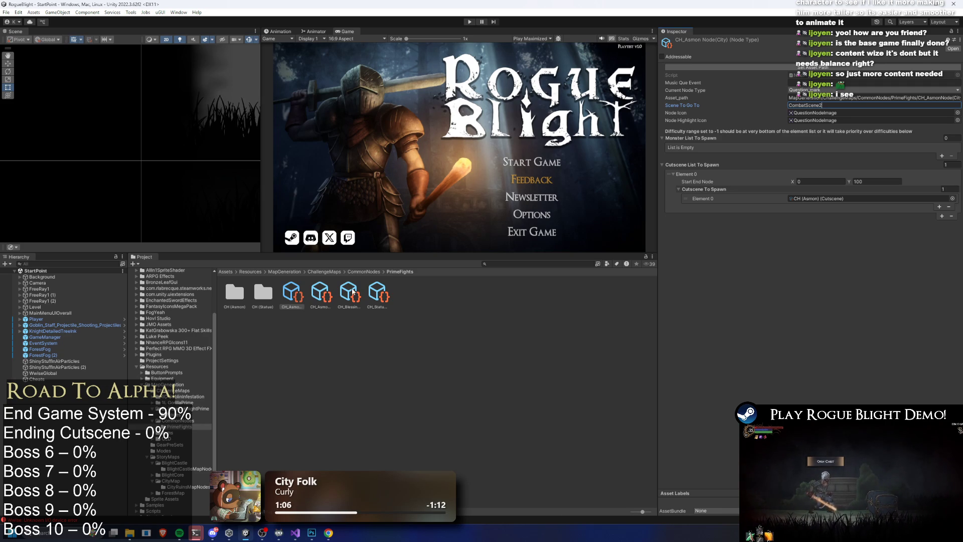
pyautogui.hotkey('ctrl', 's')
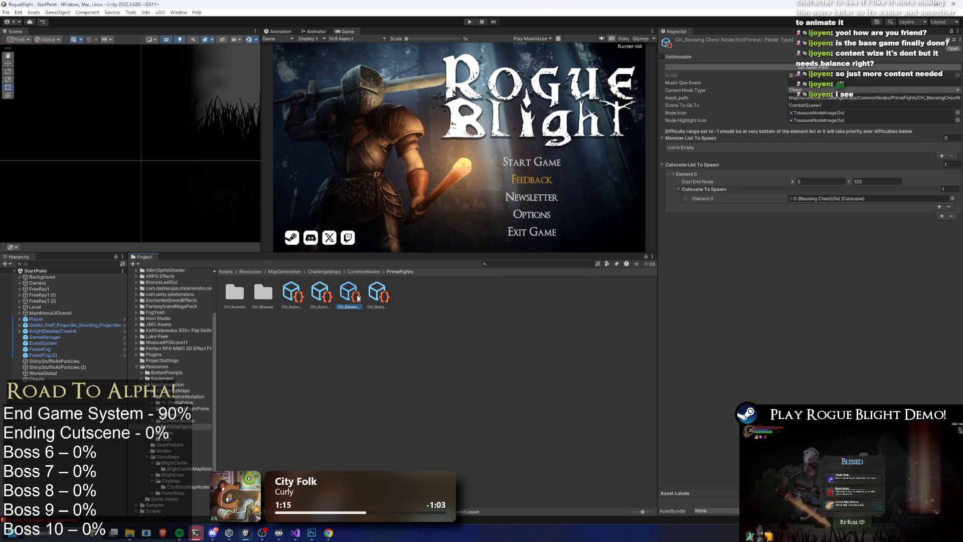
# Step: Rename the Blessing Chest copy to CH_Blessing Chest Node(5x)(City) and save
pyautogui.click(383, 291)
pyautogui.rightClick(383, 291)
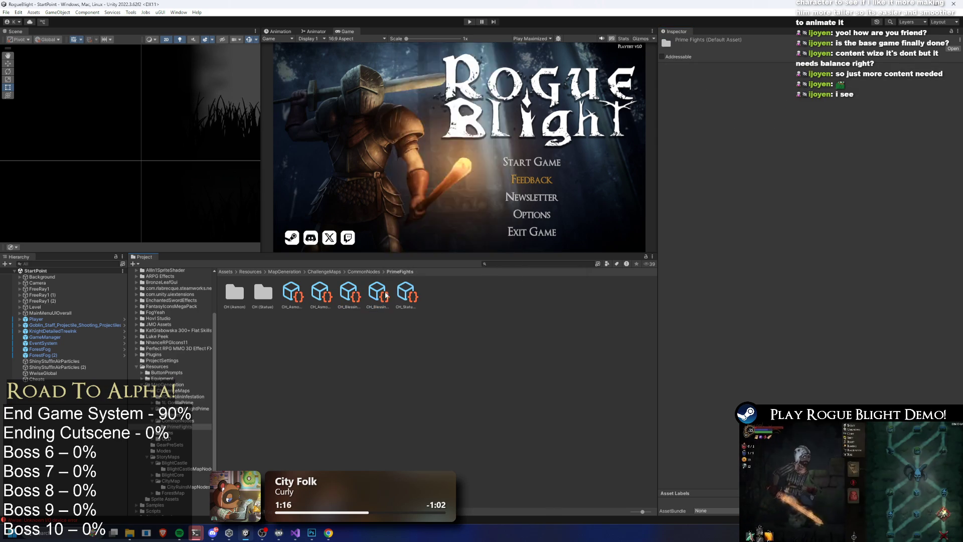
pyautogui.click(438, 92)
pyautogui.press('BackSpace')
pyautogui.press('BackSpace')
pyautogui.press('BackSpace')
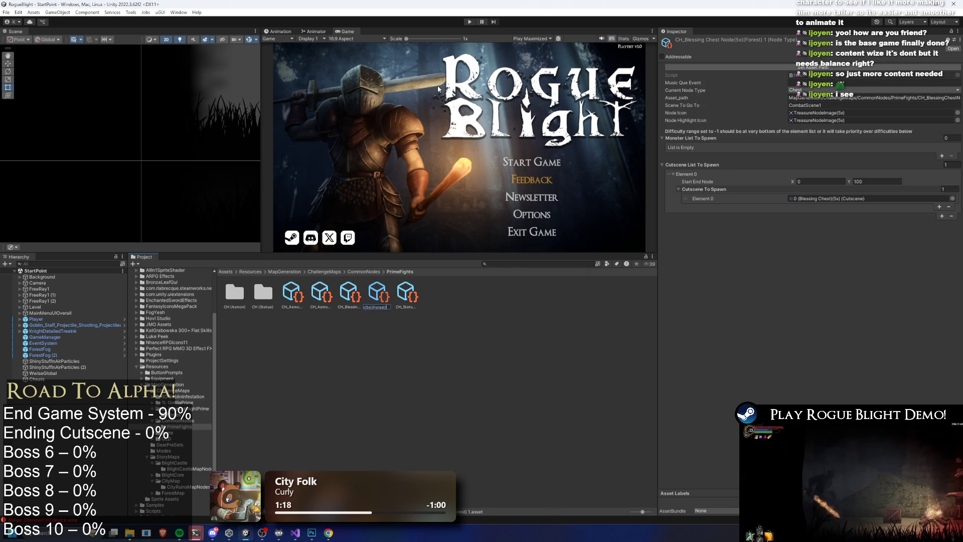
pyautogui.write('City)')
pyautogui.press('Return')
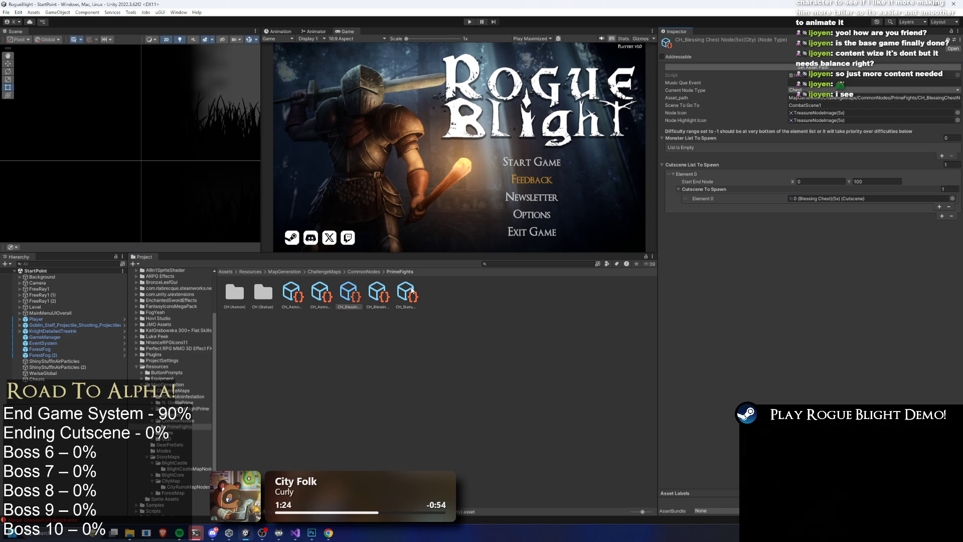
pyautogui.hotkey('ctrl', 's')
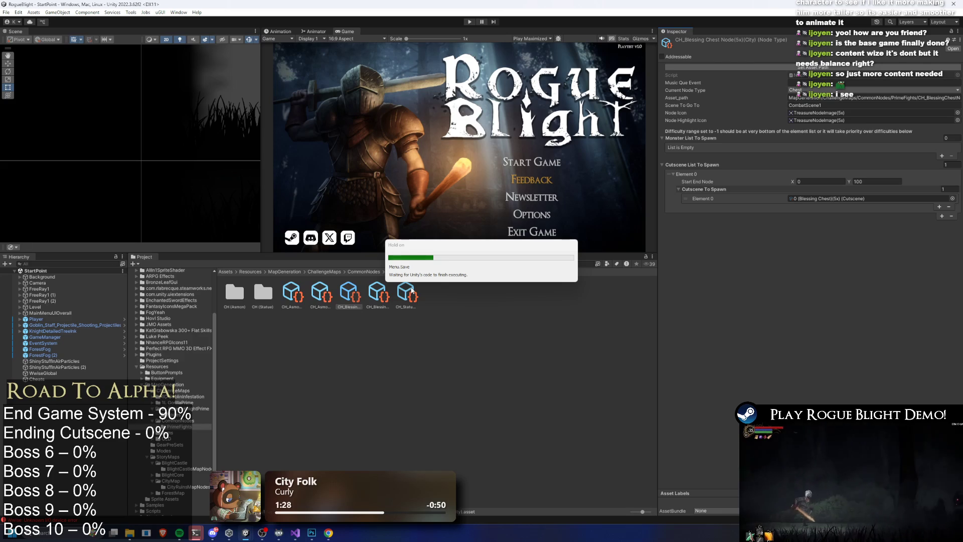
# Step: Duplicate the Statue node as a City copy, refresh its asset path, and set CombatScene2
pyautogui.click(419, 307)
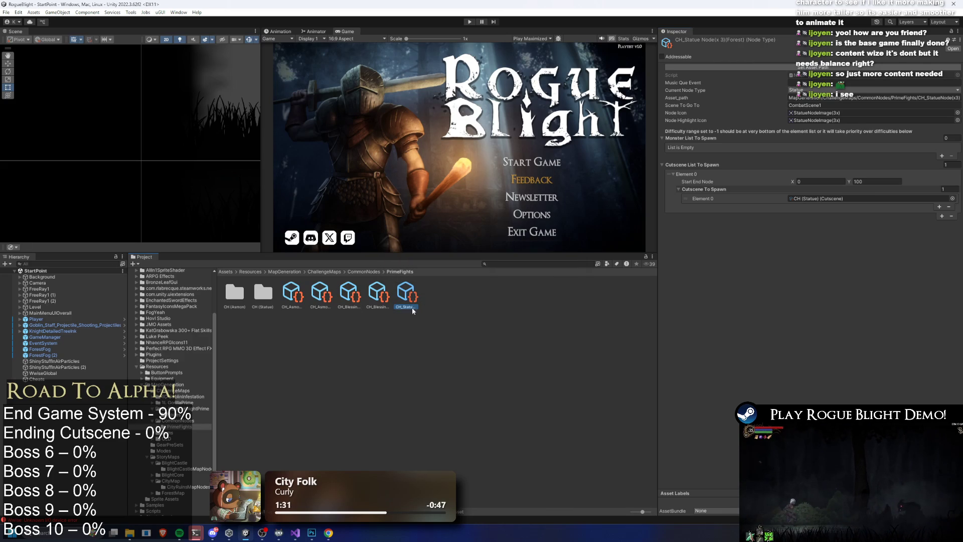
pyautogui.hotkey('ctrl', 'd')
pyautogui.rightClick(432, 296)
pyautogui.click(461, 85)
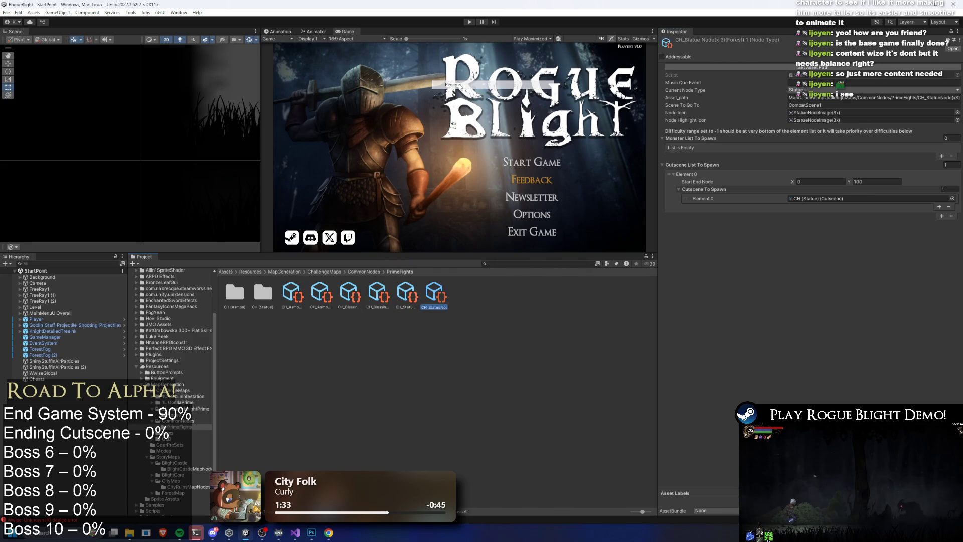
pyautogui.write('CH_StatueNode(x3)(Fo')
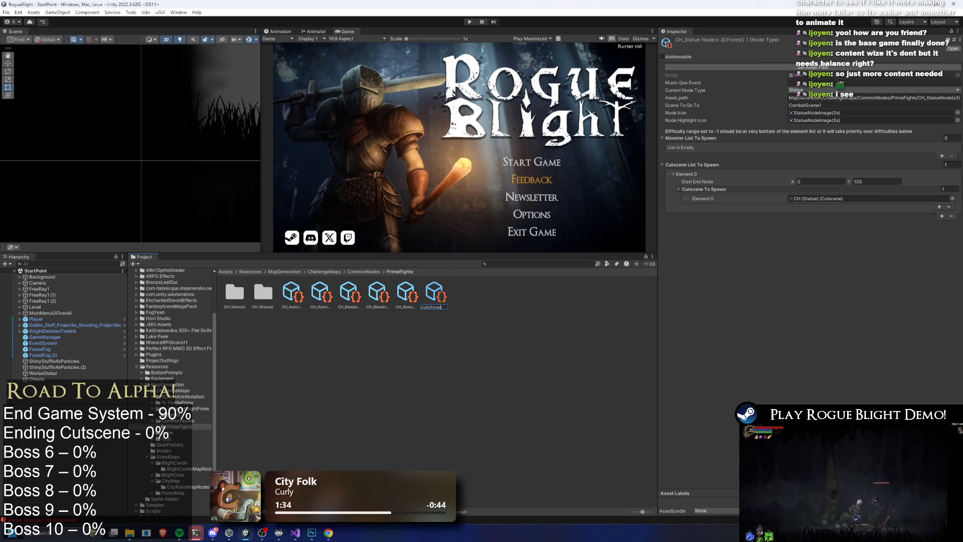
pyautogui.write('ty)')
pyautogui.press('Return')
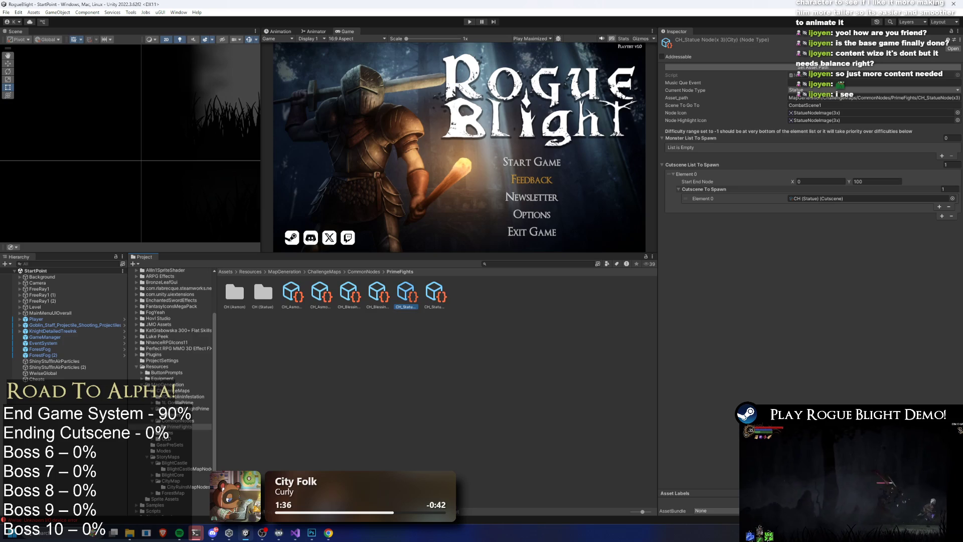
pyautogui.click(828, 67)
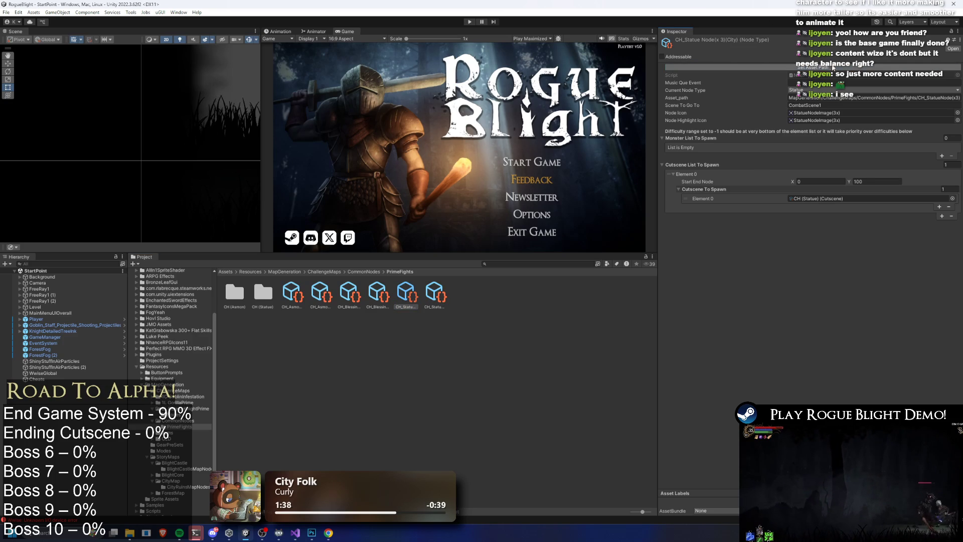
pyautogui.click(829, 106)
pyautogui.press('BackSpace')
pyautogui.press('BackSpace')
pyautogui.write('2')
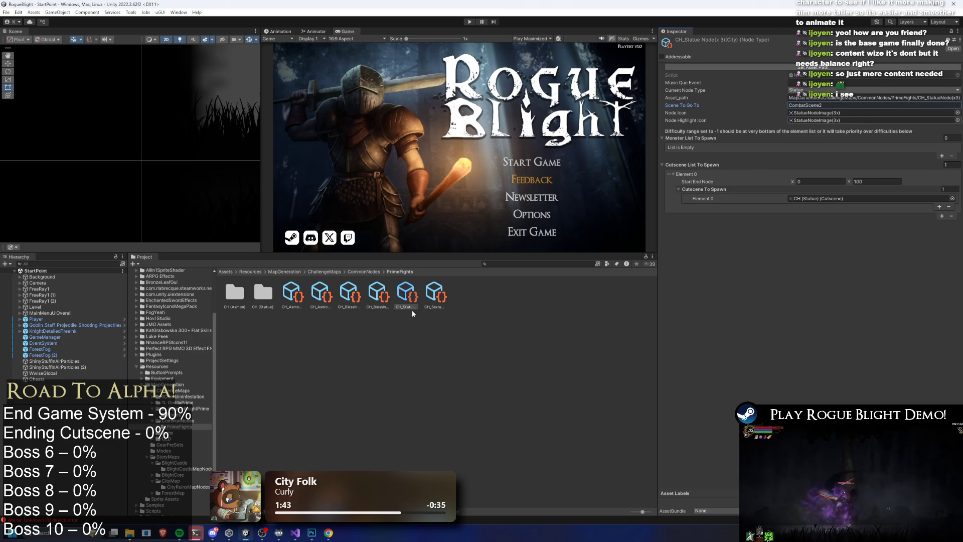
# Step: Set the City Blessing Chest node's scene to CombatScene2 and save the project
pyautogui.click(379, 302)
pyautogui.press('Left')
pyautogui.press('Left')
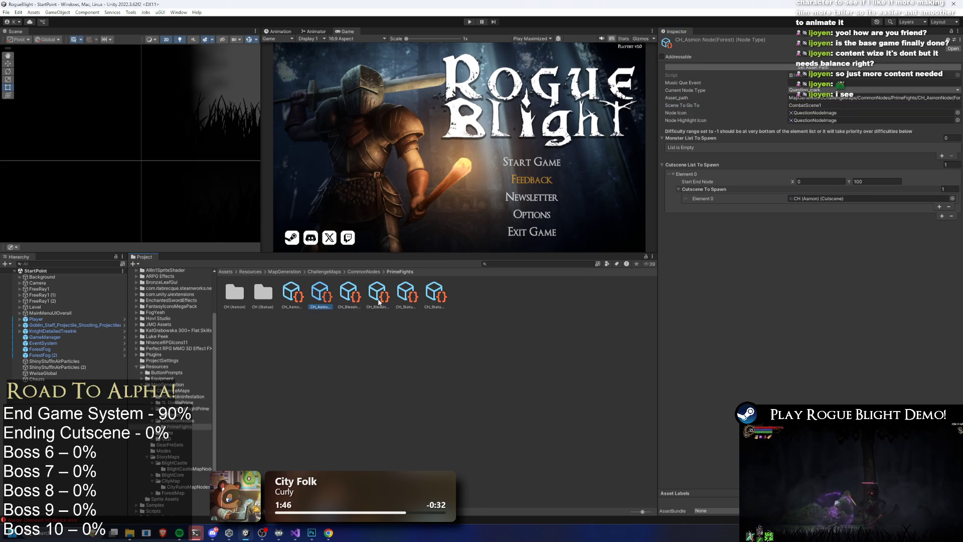
pyautogui.press('Right')
pyautogui.press('Right')
pyautogui.press('Left')
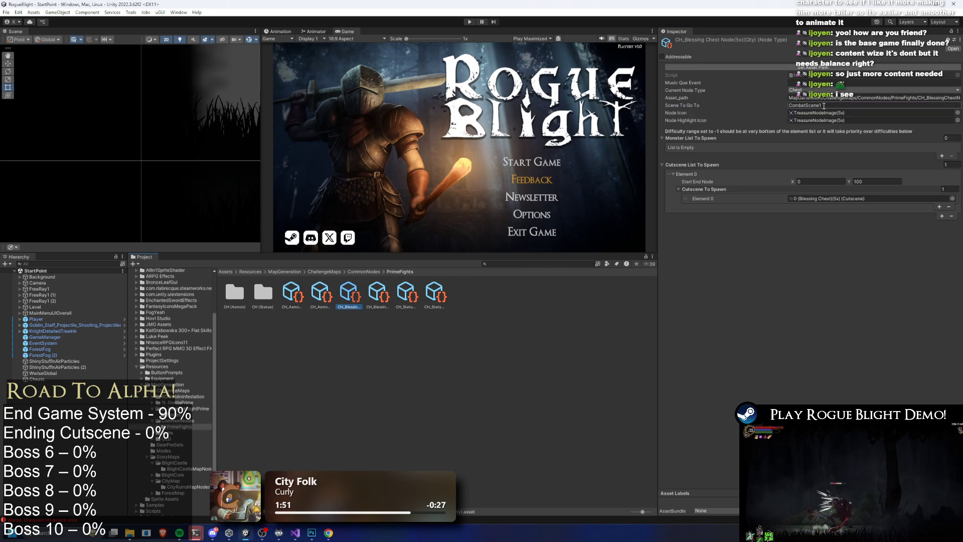
pyautogui.write('2')
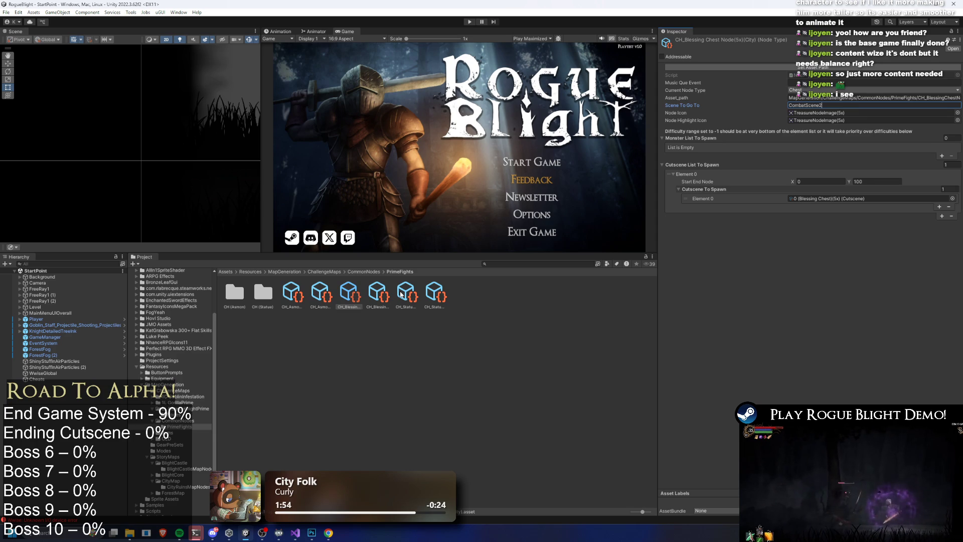
pyautogui.hotkey('ctrl', 's')
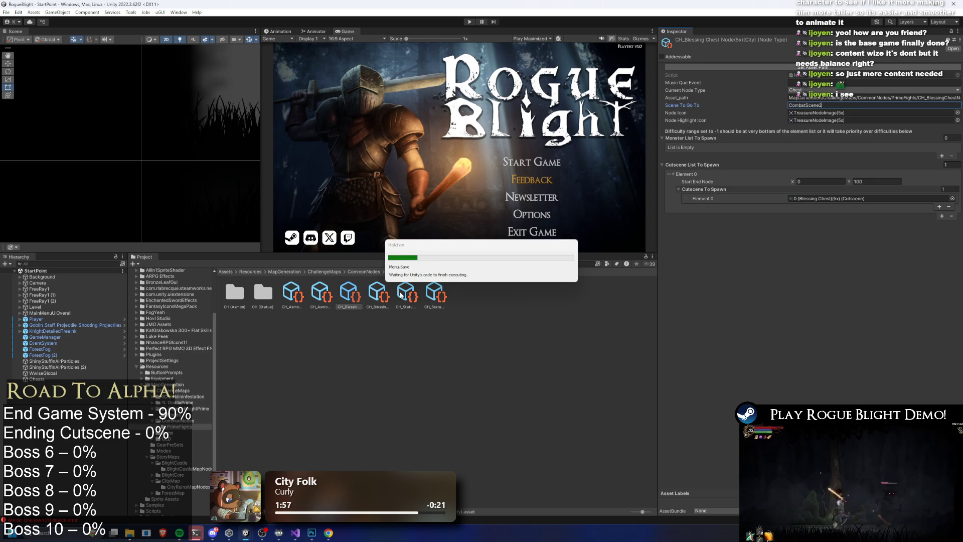
# Step: Check the Statue and Asmon nodes' scenes, then duplicate the City Asmon node
pyautogui.click(401, 296)
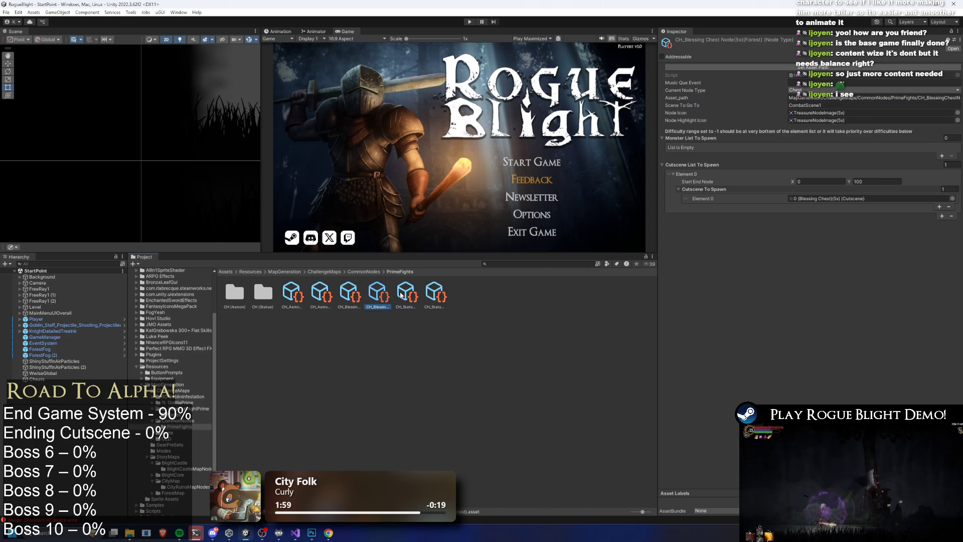
pyautogui.press('Left')
pyautogui.press('Left')
pyautogui.press('Left')
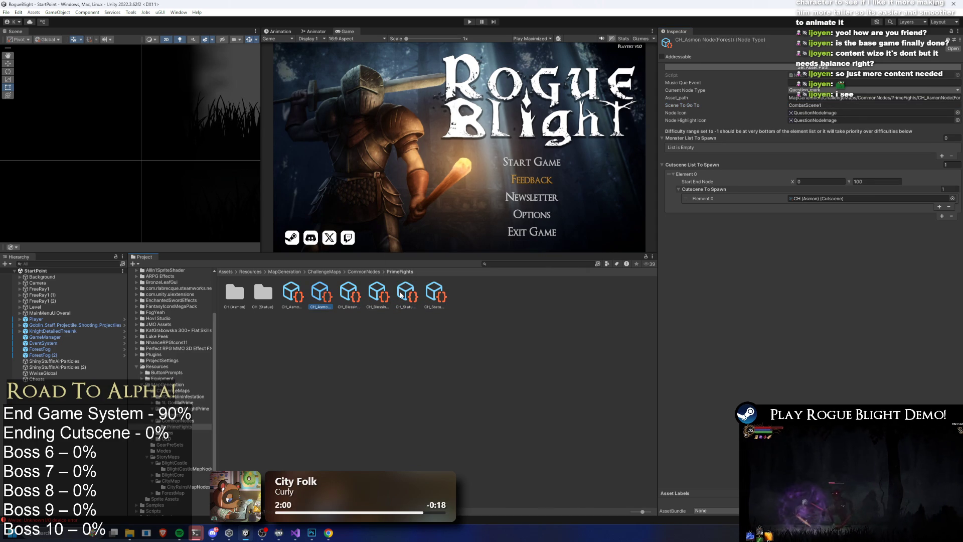
pyautogui.click(329, 303)
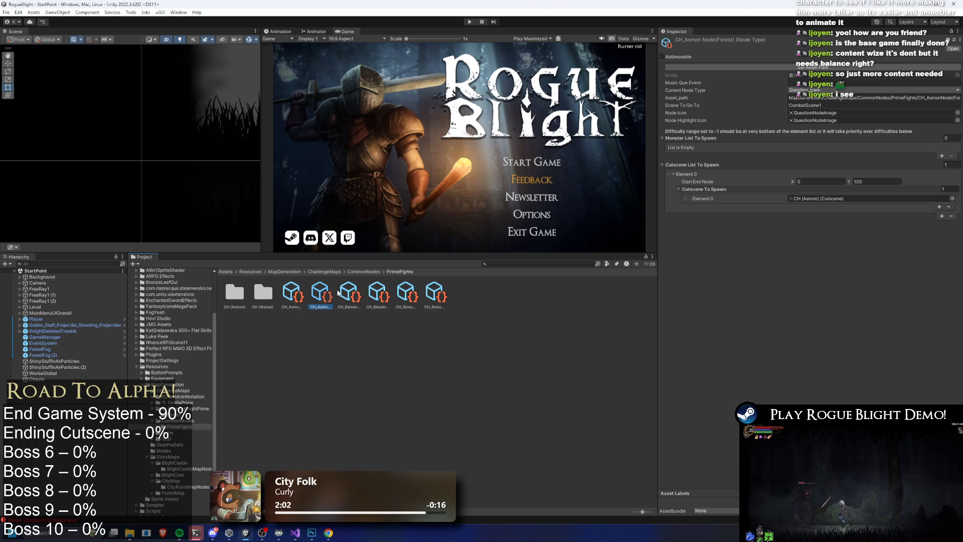
pyautogui.hotkey('ctrl', 'd')
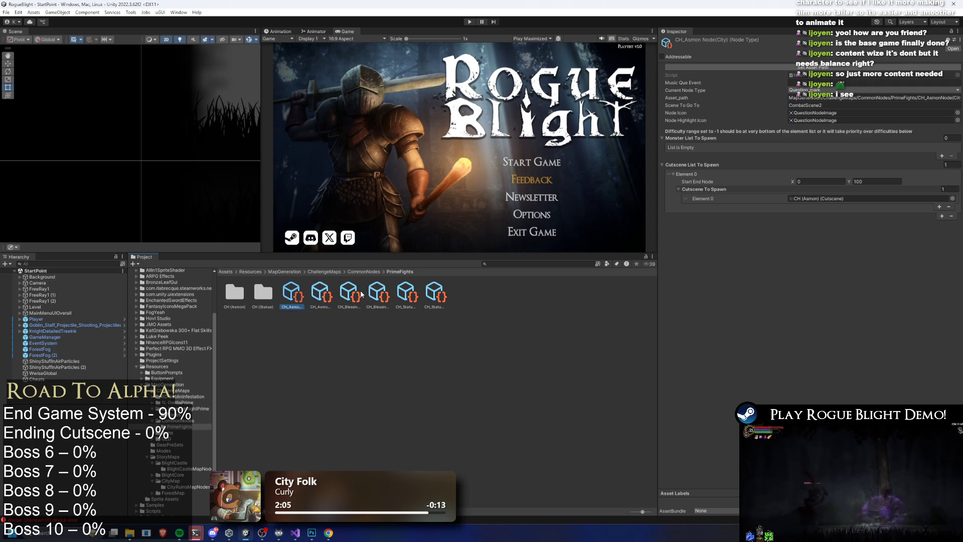
# Step: Rename the Asmon copy to CH_Asmon Node(Castle) and set its scene to CombatScene3
pyautogui.rightClick(330, 299)
pyautogui.click(400, 92)
pyautogui.press('End')
pyautogui.write('astle)')
pyautogui.press('Return')
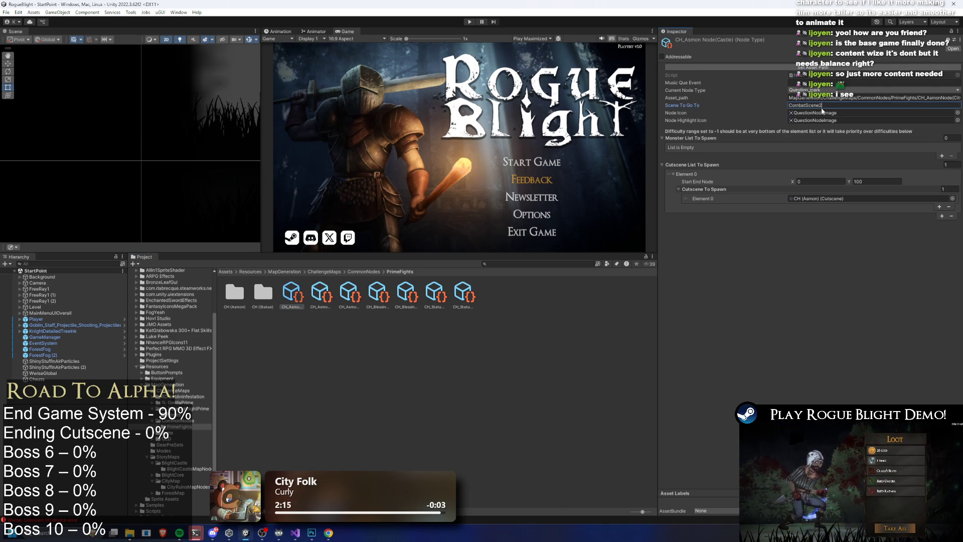
pyautogui.press('BackSpace')
pyautogui.write('3')
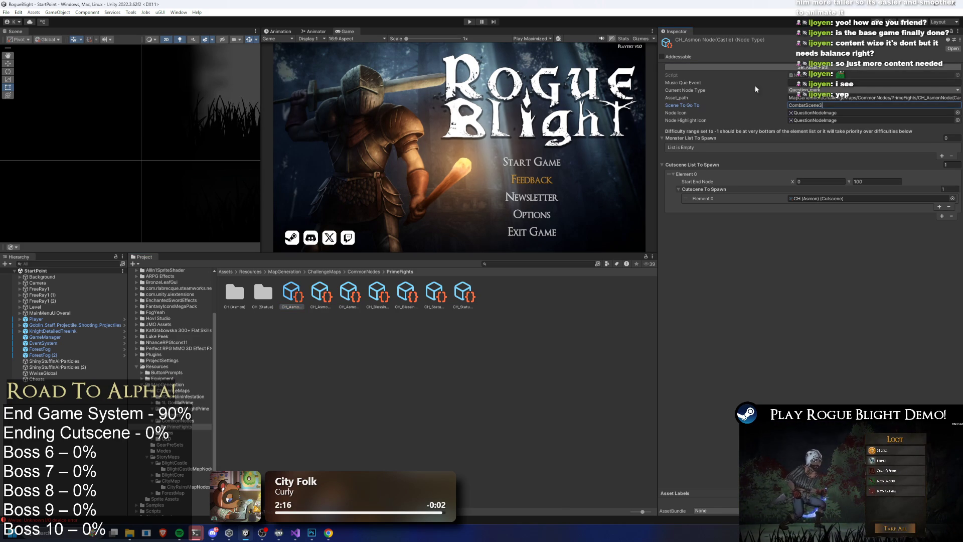
# Step: Duplicate the City Blessing Chest node
pyautogui.click(320, 292)
pyautogui.click(349, 293)
pyautogui.click(377, 293)
pyautogui.click(406, 295)
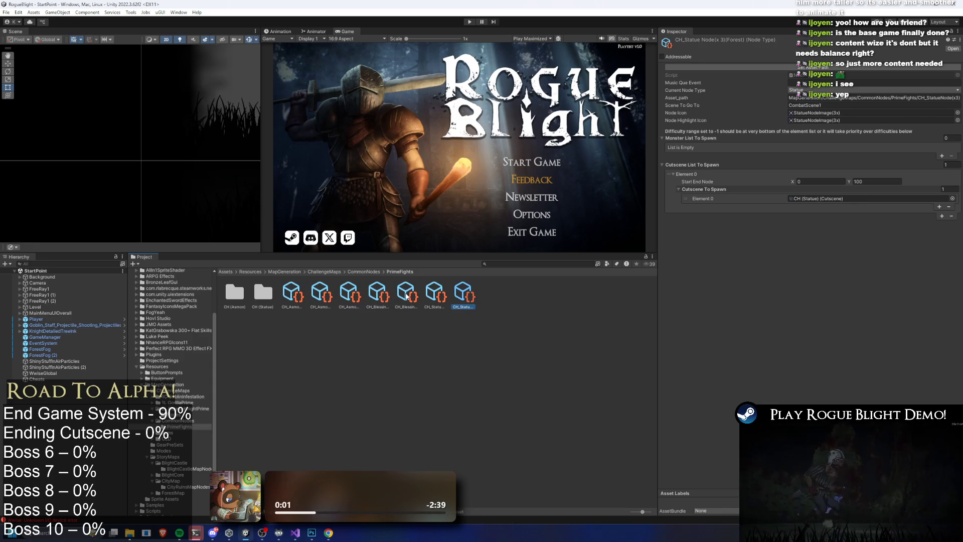
pyautogui.press('Left')
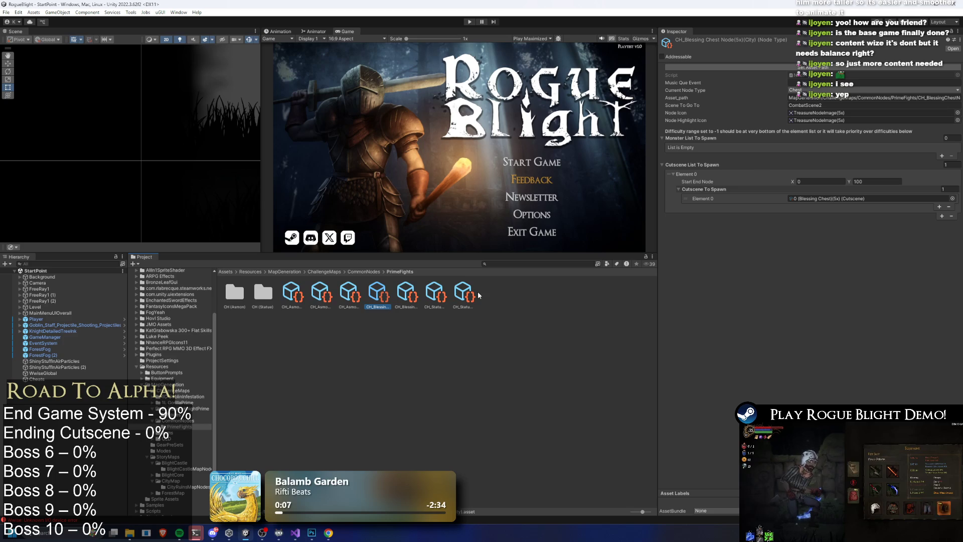
pyautogui.hotkey('ctrl', 'd')
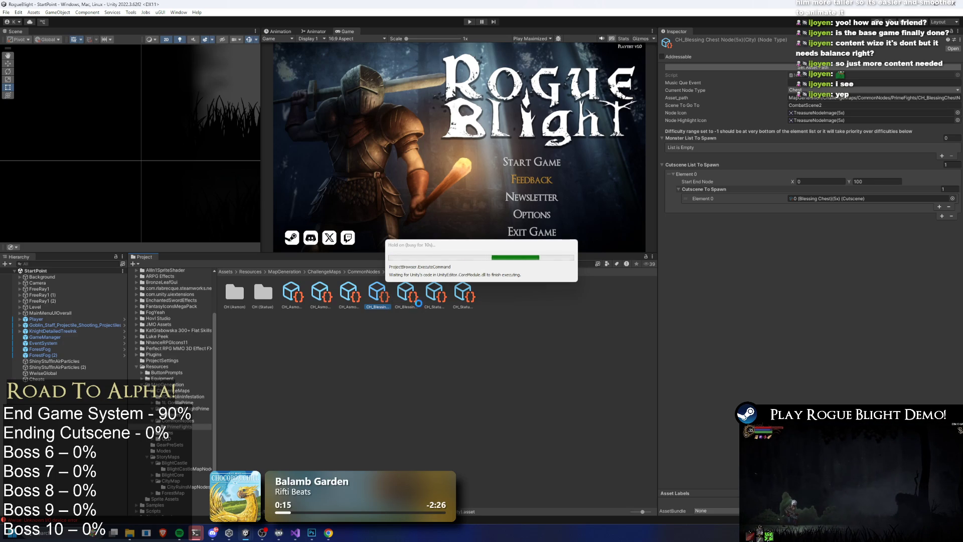
# Step: Rename the Blessing Chest copy to CH_Blessing Chest Node(5x)(Castle)
pyautogui.rightClick(407, 296)
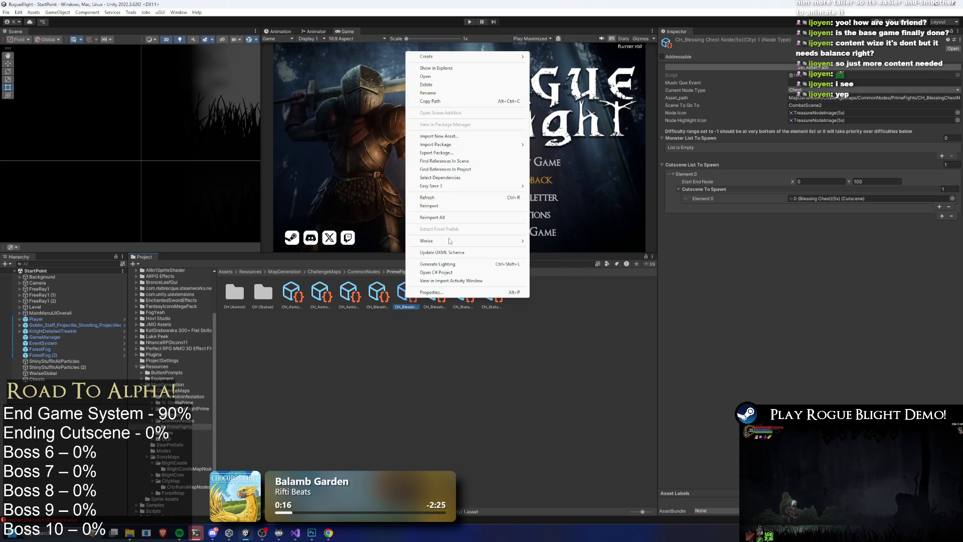
pyautogui.click(461, 94)
pyautogui.press('End')
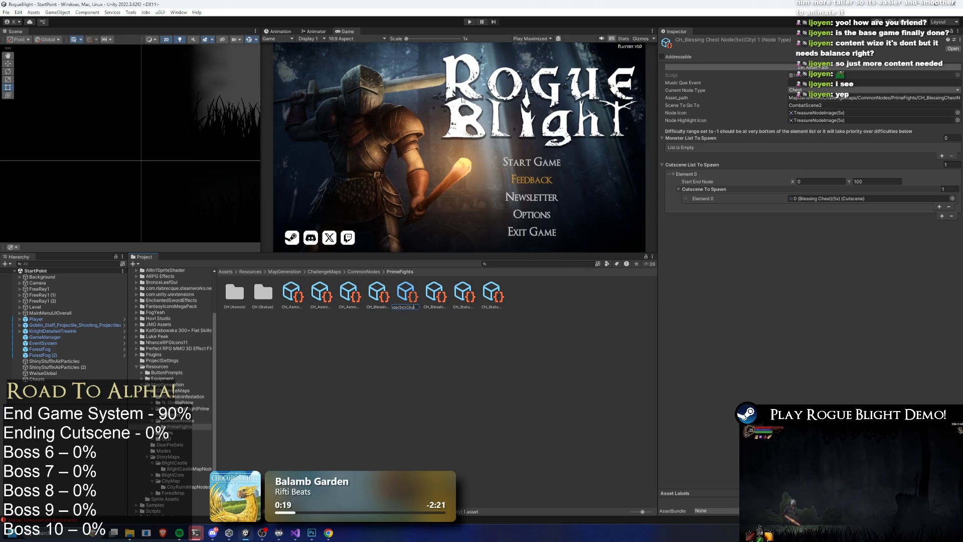
pyautogui.press('BackSpace')
pyautogui.press('BackSpace')
pyautogui.press('BackSpace')
pyautogui.write('astle)')
pyautogui.press('Return')
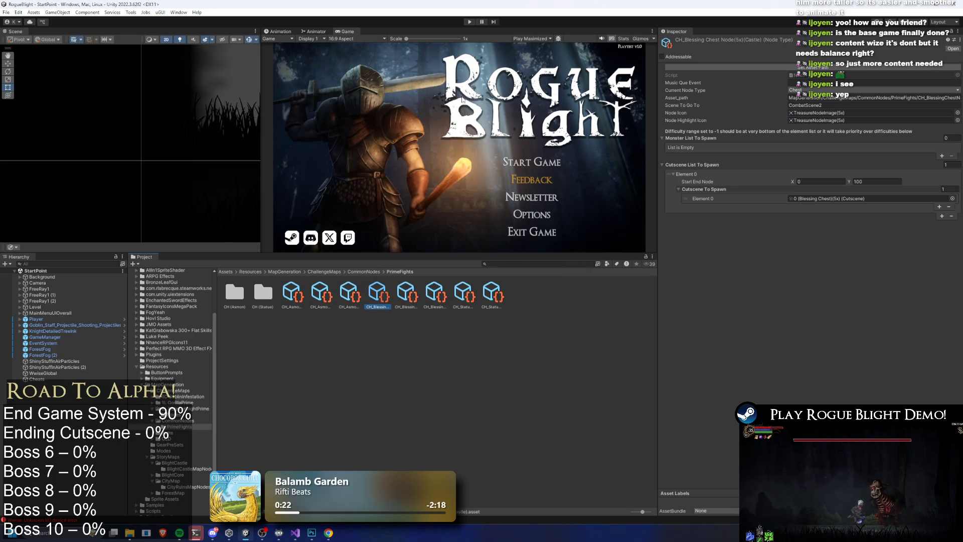
# Step: Duplicate the City Statue node and rename the copy CH_Statue Node(x3)(Castle)
pyautogui.click(471, 293)
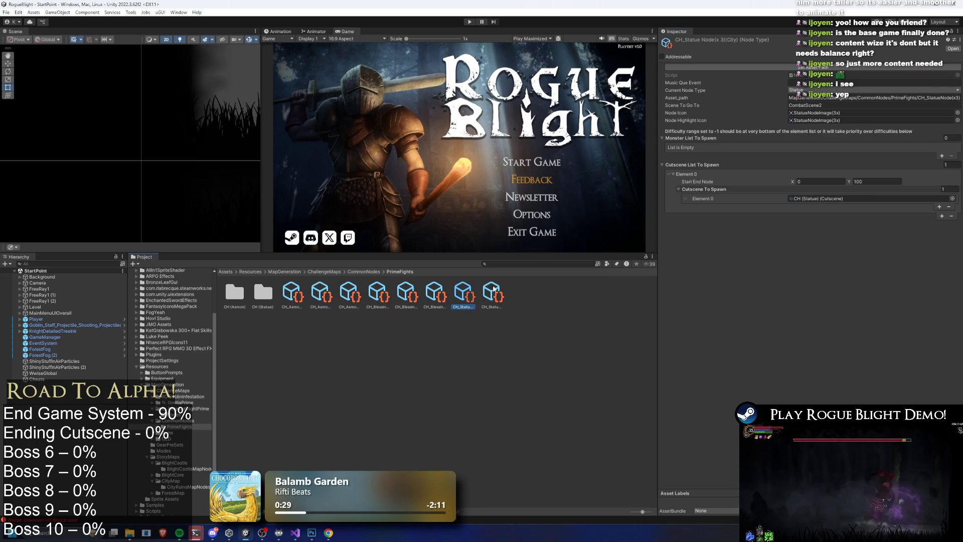
pyautogui.hotkey('ctrl', 'd')
pyautogui.rightClick(494, 296)
pyautogui.click(542, 86)
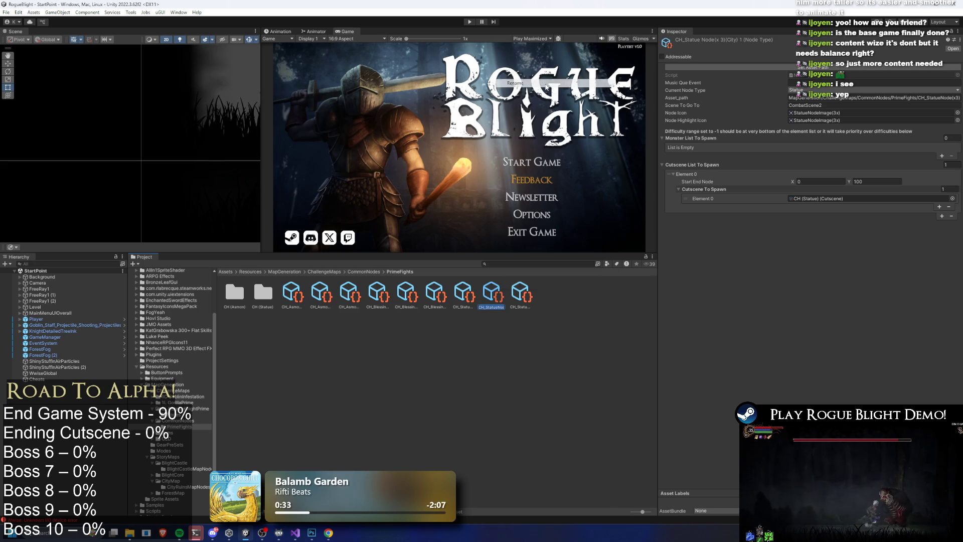
pyautogui.press('BackSpace')
pyautogui.press('BackSpace')
pyautogui.press('BackSpace')
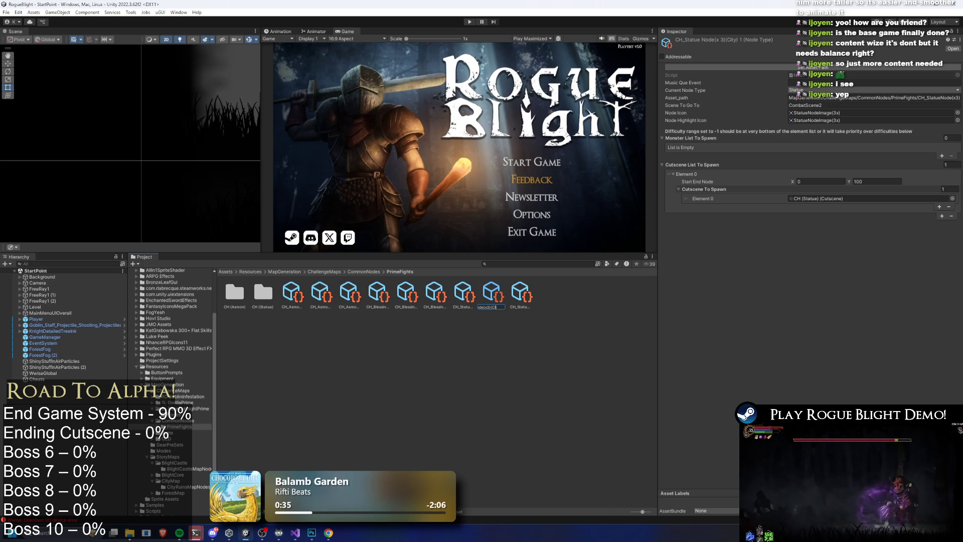
pyautogui.write('Castle)')
pyautogui.press('Return')
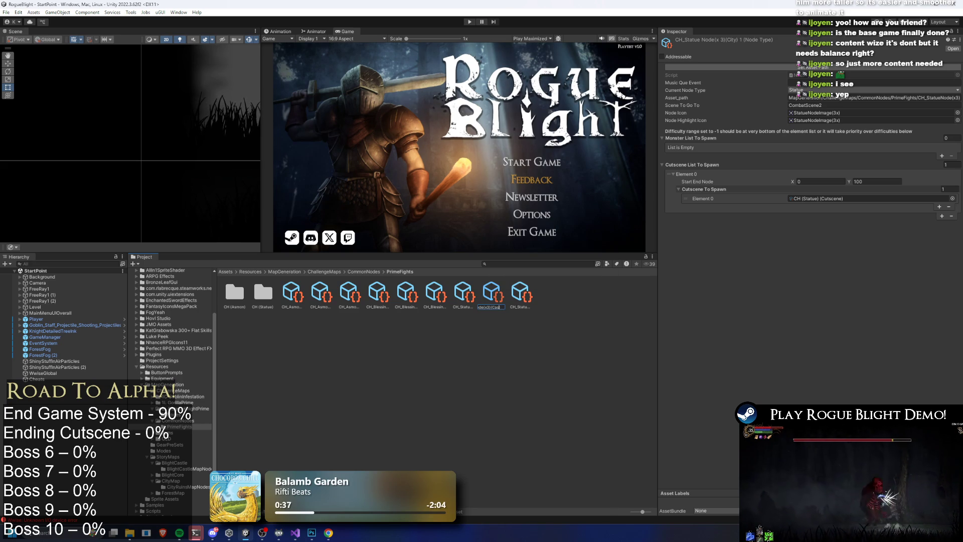
pyautogui.click(360, 272)
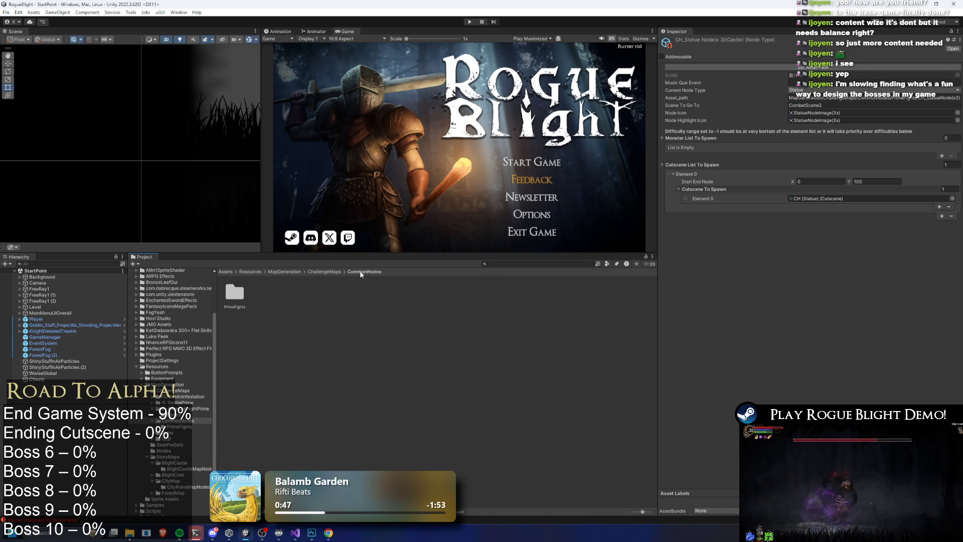
# Step: Browse 2L IlldrakeKnightPrime and its Nodes folder, inspecting the Challenge_Illdrake map's layer nodes
pyautogui.click(324, 271)
pyautogui.doubleClick(293, 293)
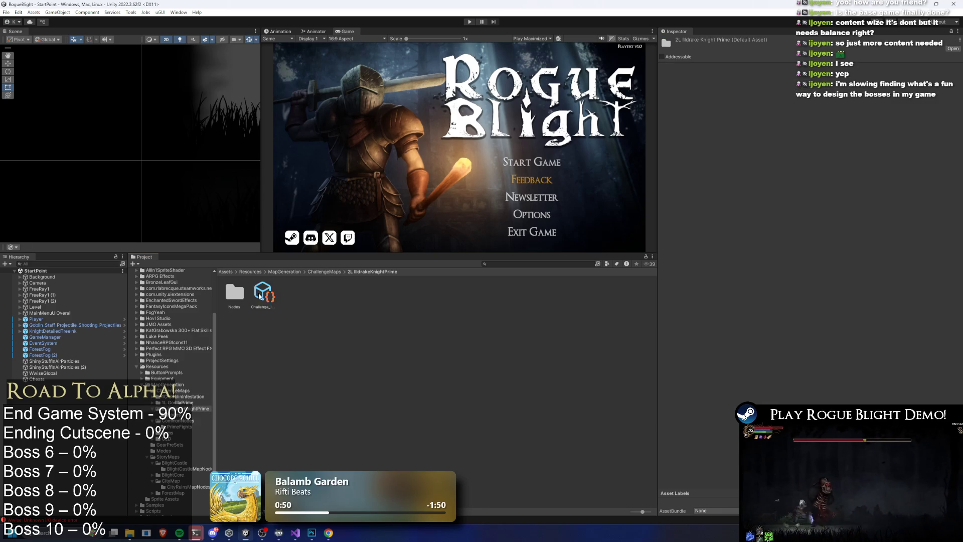
pyautogui.click(263, 294)
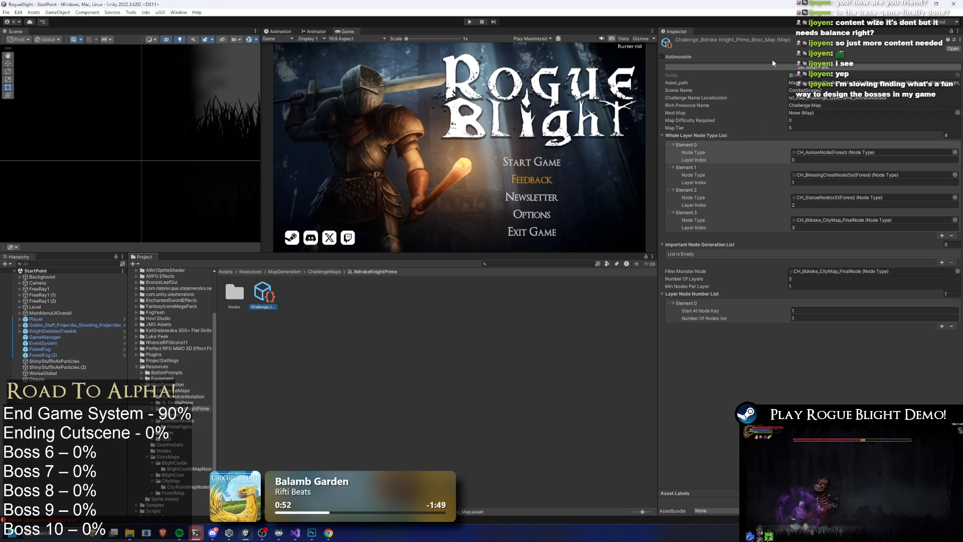
pyautogui.doubleClick(235, 292)
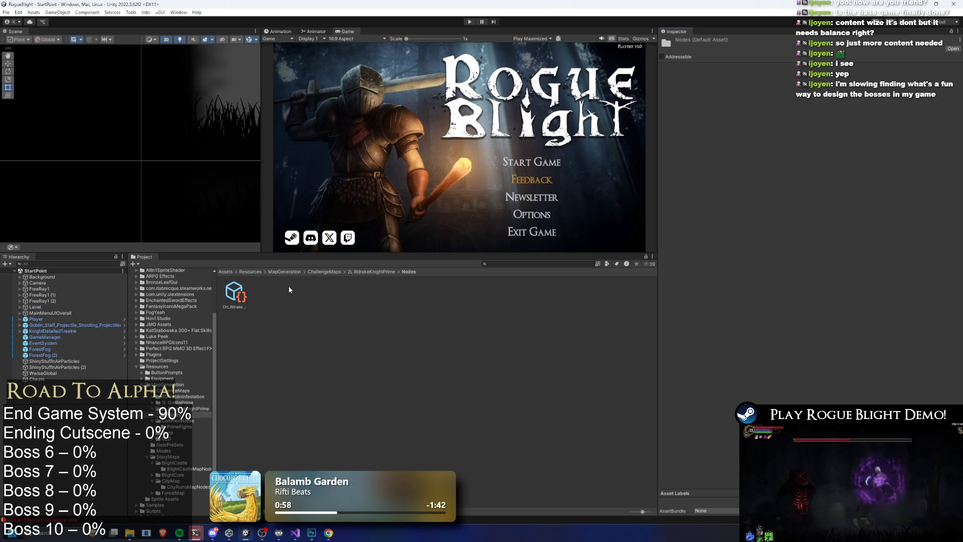
pyautogui.click(384, 272)
pyautogui.click(263, 294)
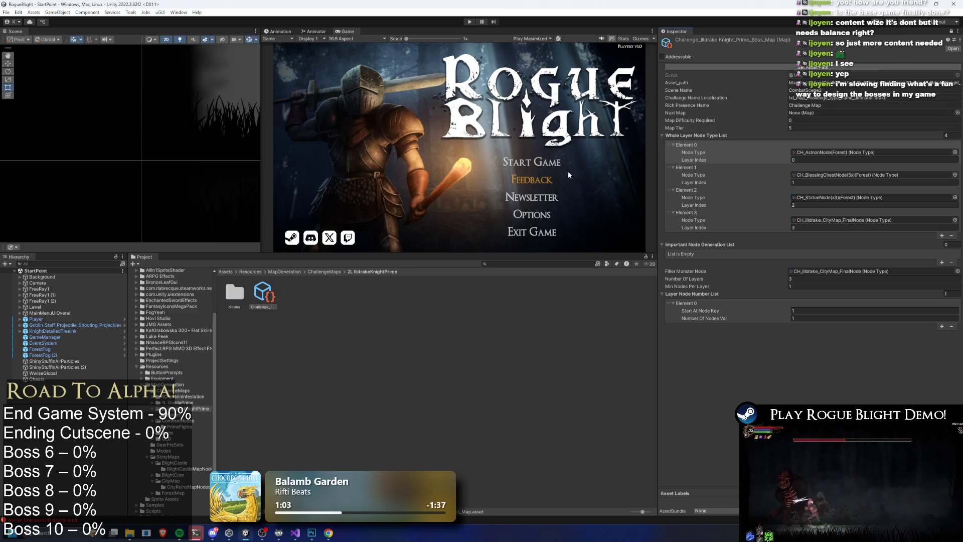
pyautogui.click(334, 272)
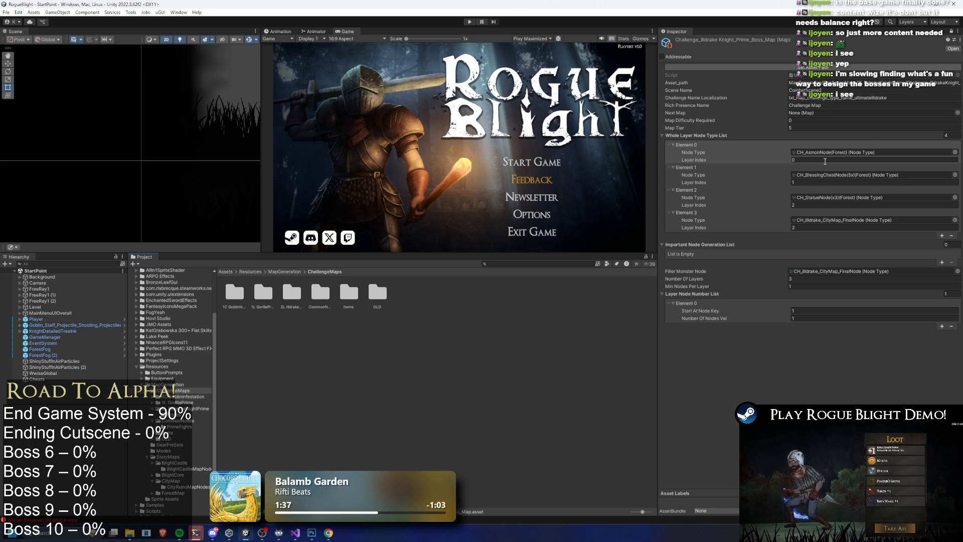
pyautogui.click(839, 152)
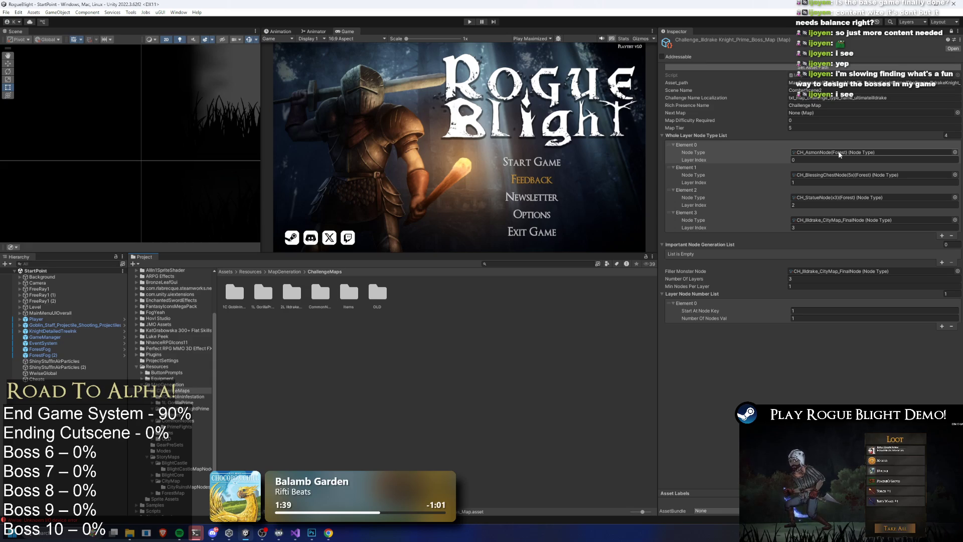
# Step: Assign the City Asmon, Blessing Chest and Statue nodes to map layers Element 0–2
pyautogui.moveTo(322, 300); pyautogui.dragTo(849, 155)
pyautogui.moveTo(397, 294)
pyautogui.mouseDown()
pyautogui.moveTo(838, 153)
pyautogui.moveTo(845, 174)
pyautogui.mouseUp()
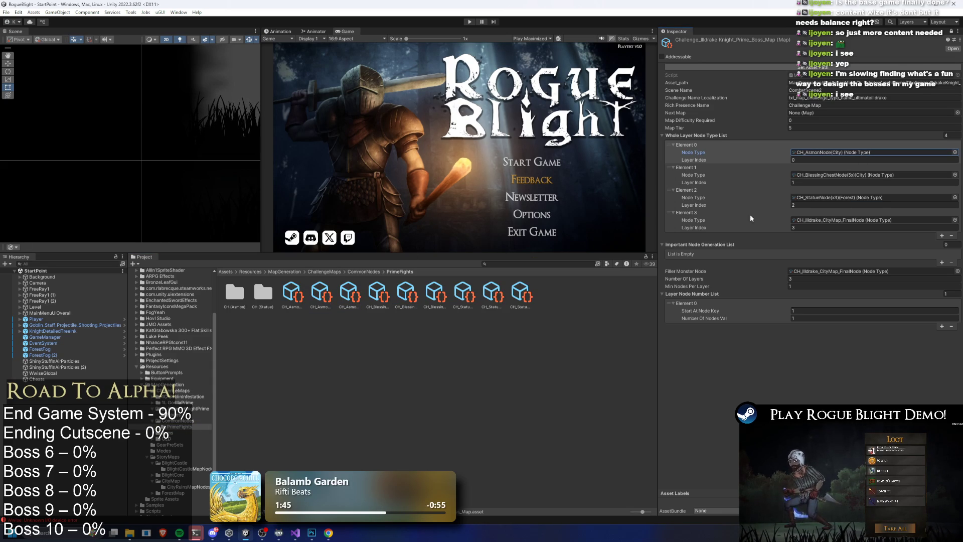
pyautogui.moveTo(461, 297)
pyautogui.mouseDown()
pyautogui.moveTo(848, 153)
pyautogui.moveTo(862, 204)
pyautogui.mouseUp()
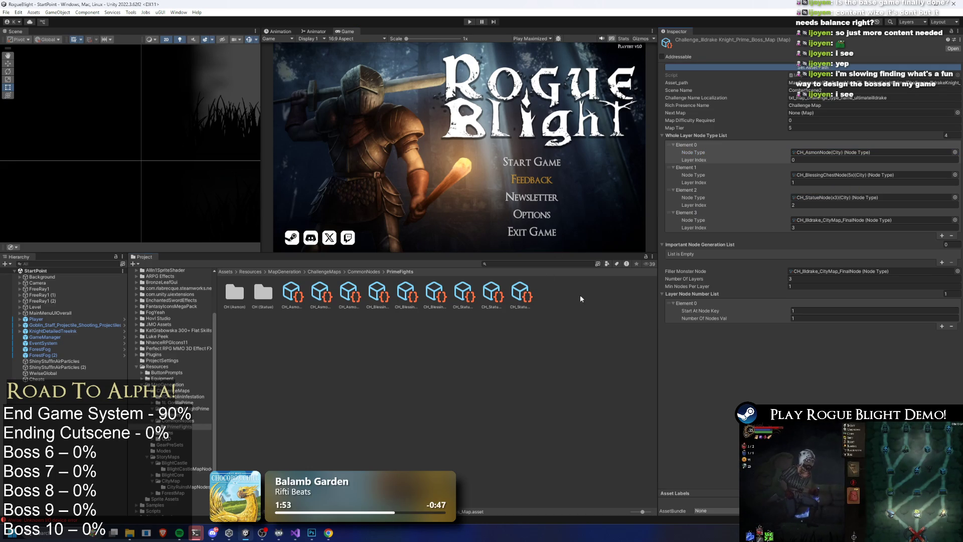
pyautogui.click(356, 326)
pyautogui.click(353, 272)
pyautogui.click(325, 272)
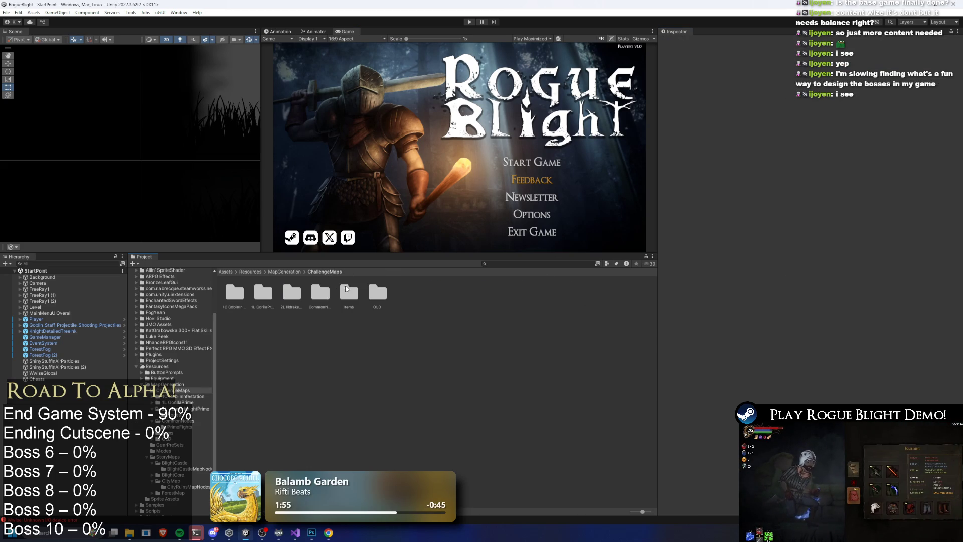
# Step: Duplicate the Ultimate Gorilla map item and rename the copy L2_IldrakeKnight_Prime_MapItem
pyautogui.doubleClick(349, 293)
pyautogui.click(263, 293)
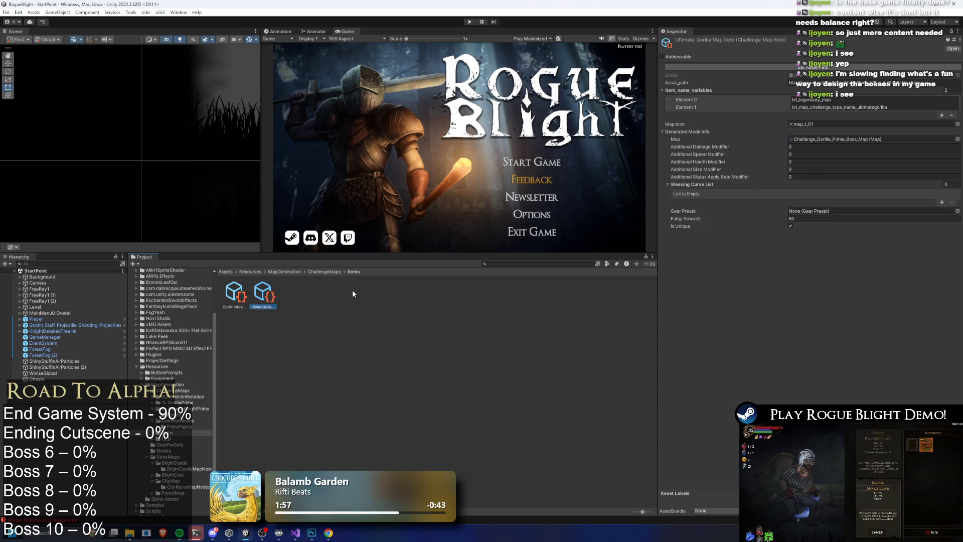
pyautogui.rightClick(297, 299)
pyautogui.click(350, 87)
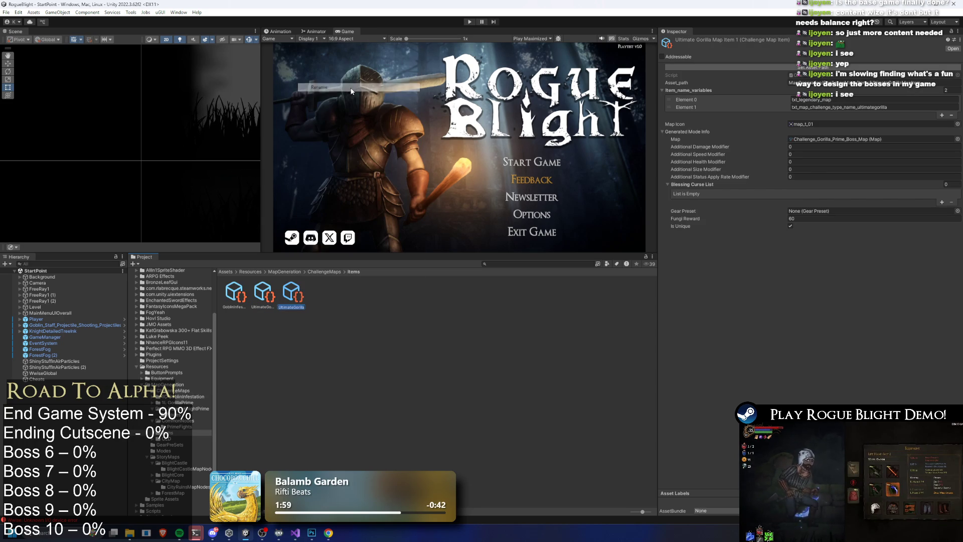
pyautogui.write('MapItem')
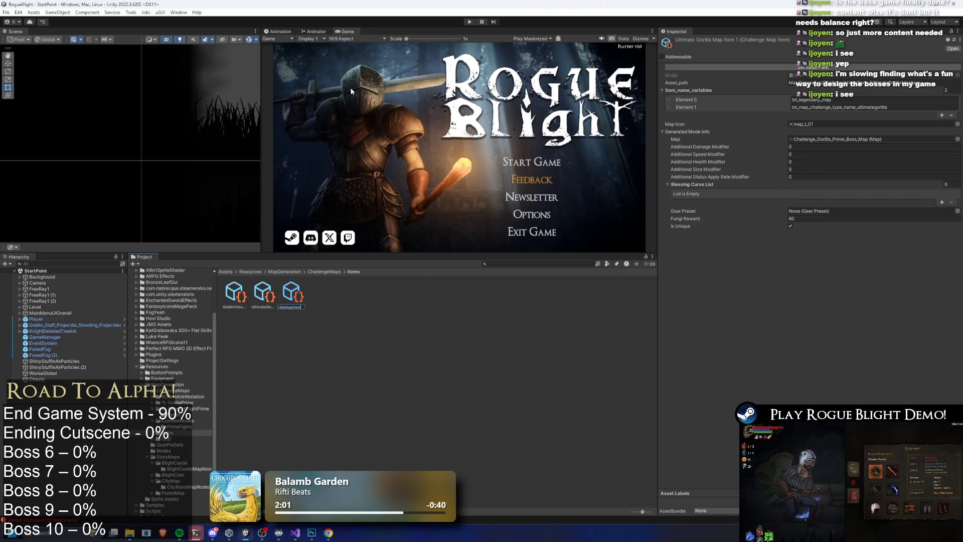
pyautogui.write('m')
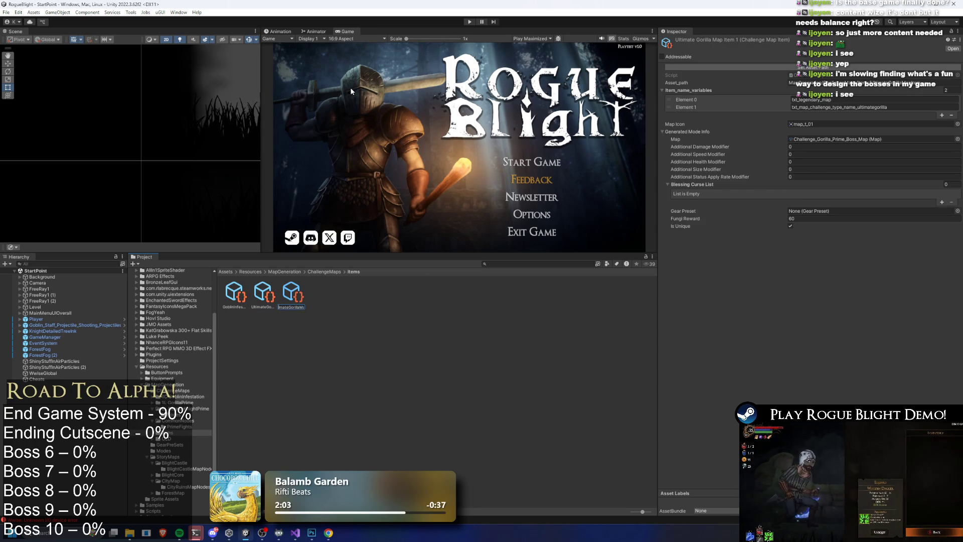
pyautogui.press('Home')
pyautogui.press('Delete')
pyautogui.press('Delete')
pyautogui.press('Delete')
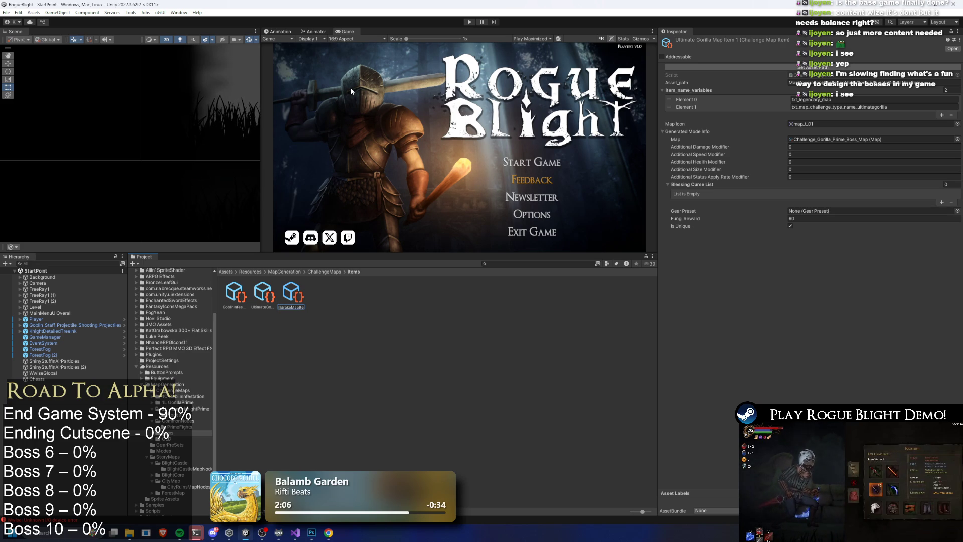
pyautogui.write('WildrakeKnight_Prime')
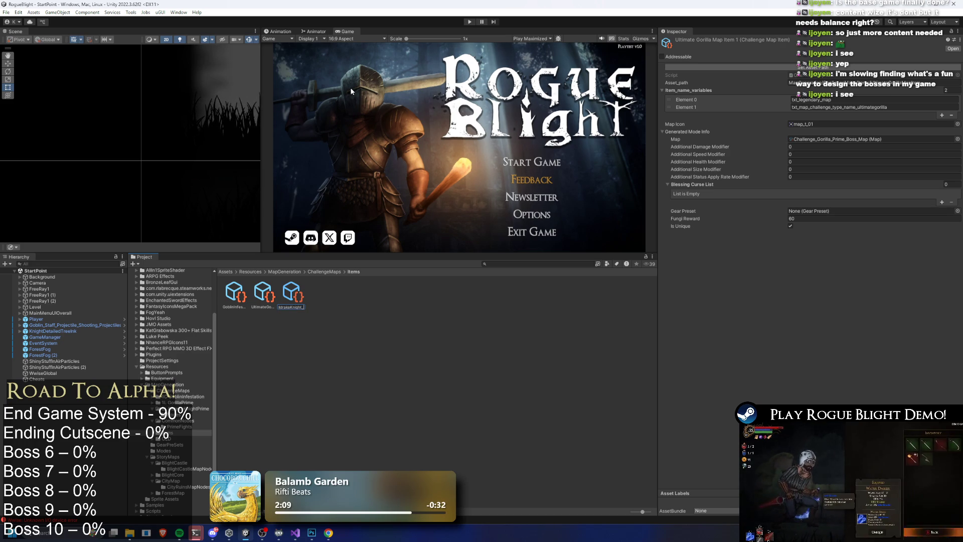
pyautogui.write('_')
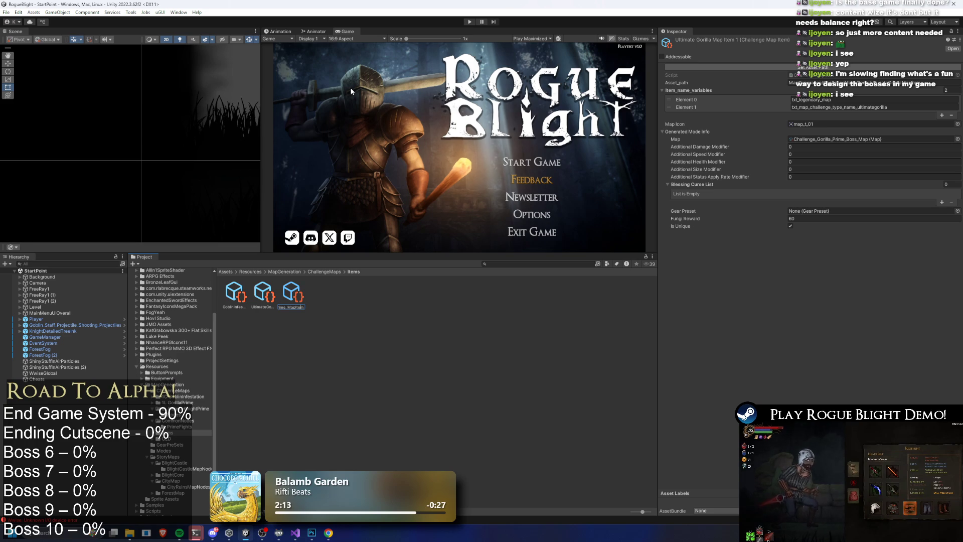
pyautogui.press('Home')
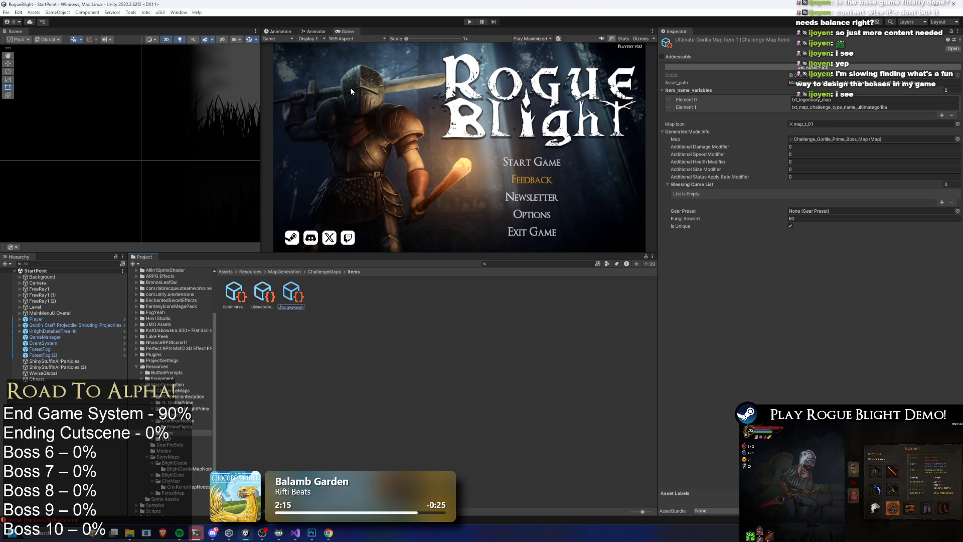
pyautogui.press('Return')
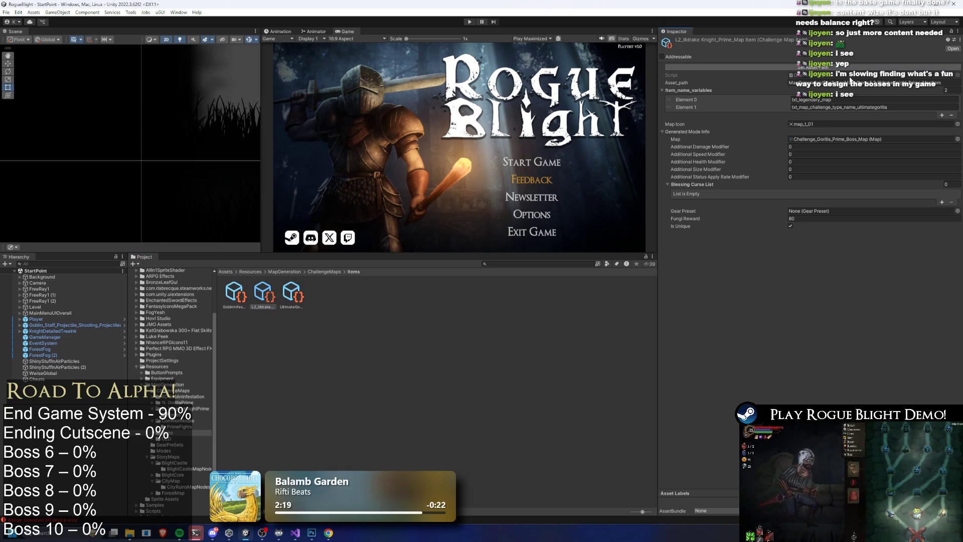
# Step: Rename the UltimateGorilla map item to L1_Gorilla_Prime_MapItem
pyautogui.rightClick(290, 295)
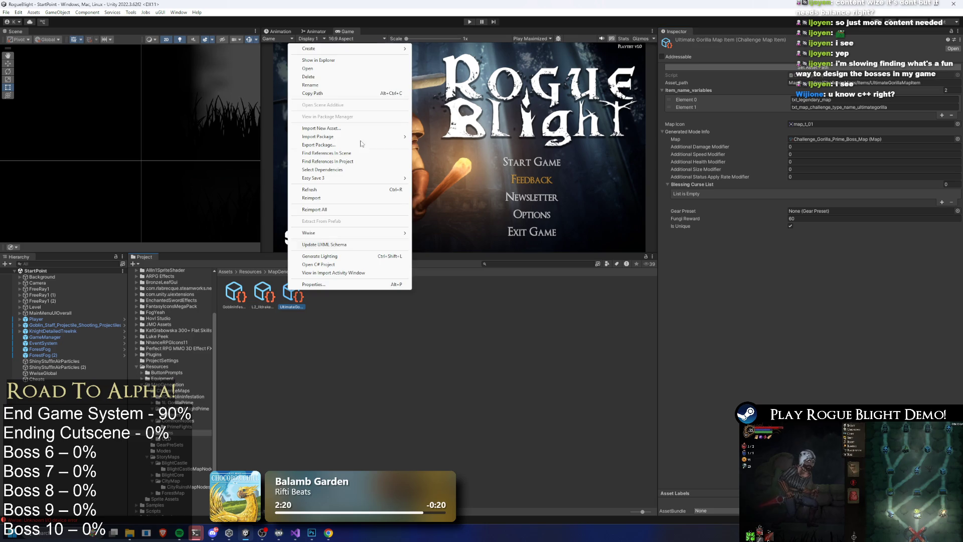
pyautogui.click(341, 83)
pyautogui.press('End')
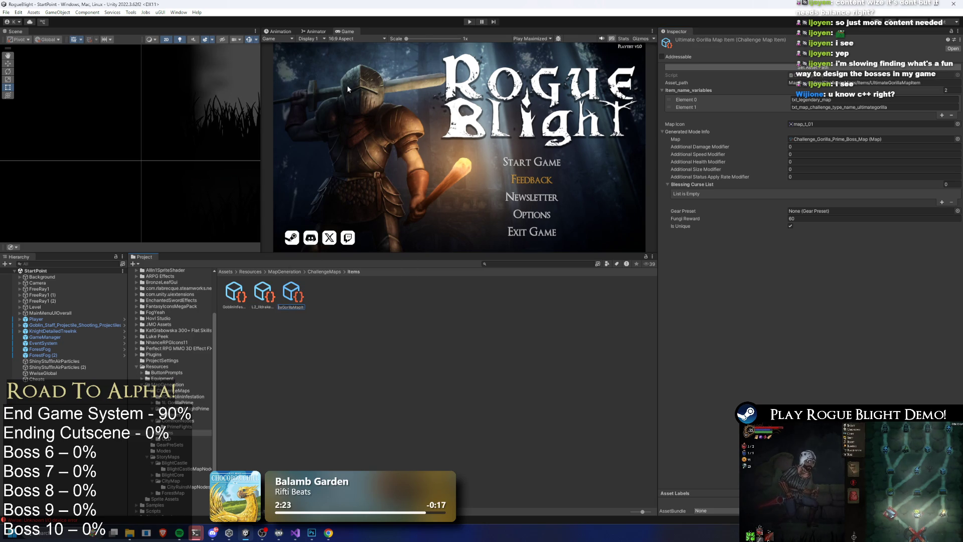
pyautogui.write('L1_')
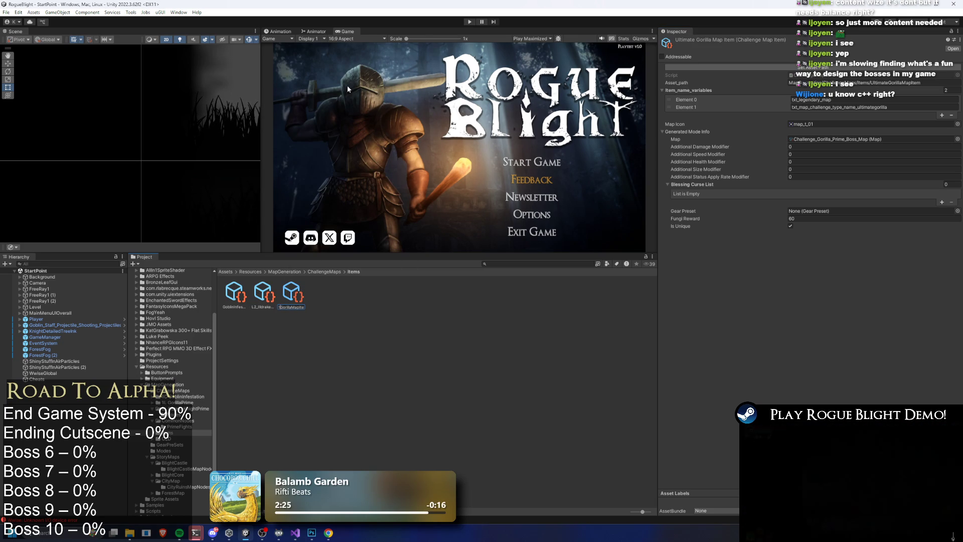
pyautogui.press('End')
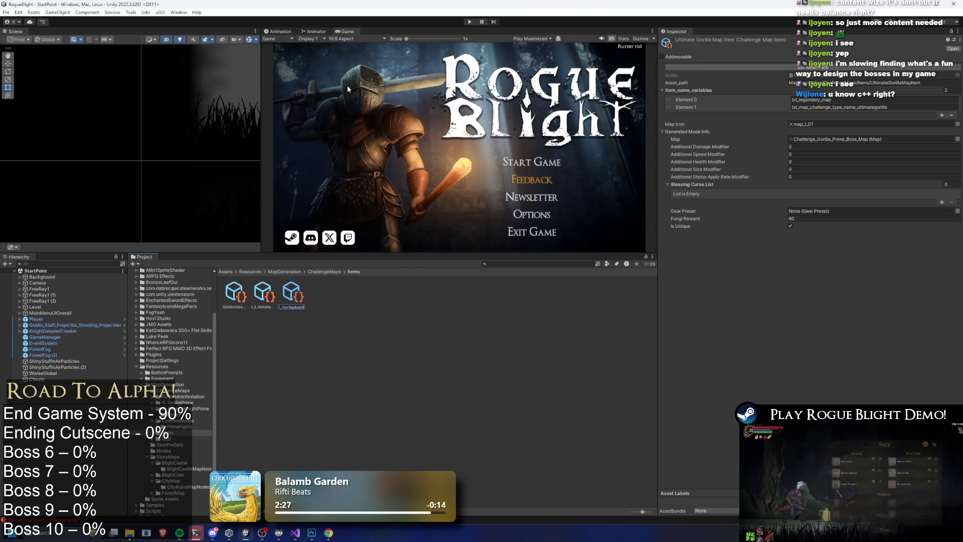
pyautogui.press('Left')
pyautogui.press('Left')
pyautogui.press('Left')
pyautogui.write('_Prime')
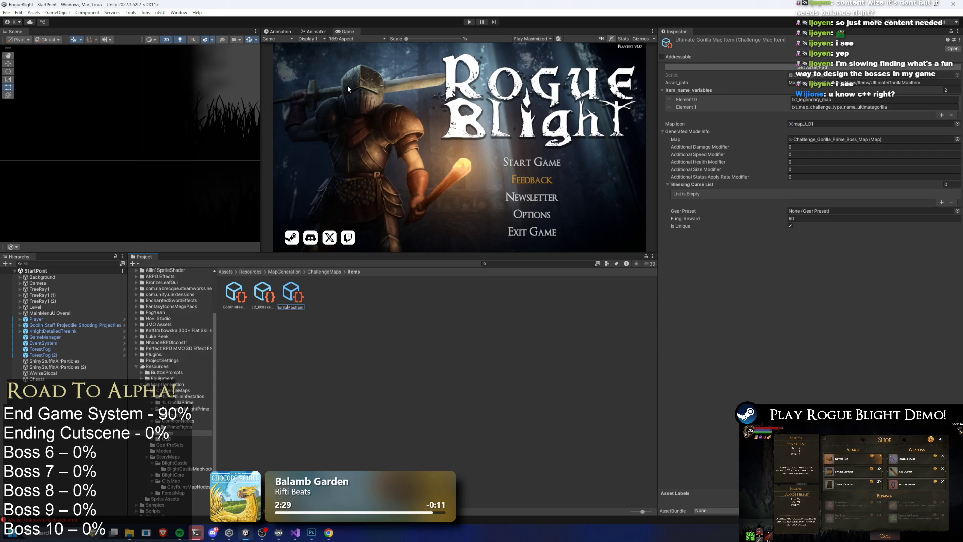
pyautogui.press('Return')
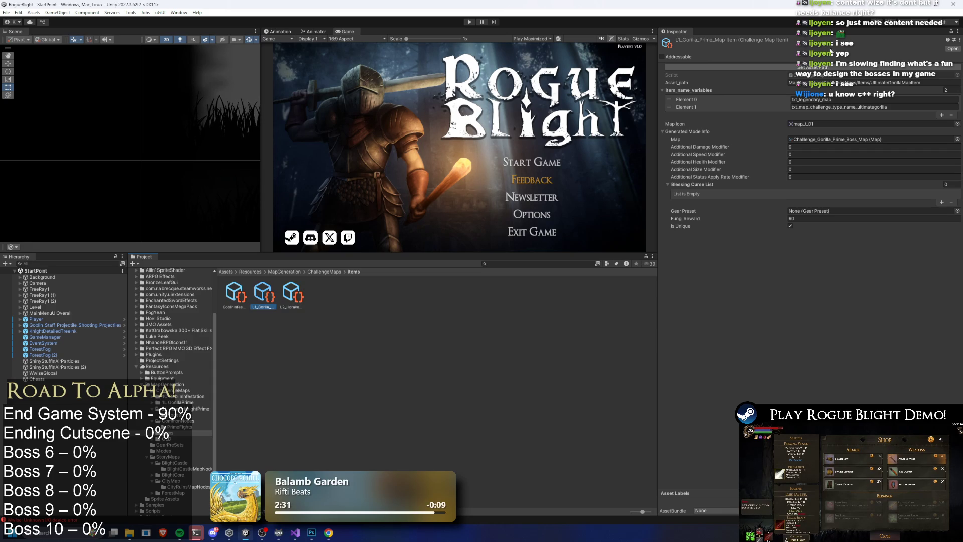
# Step: Add a C1_ prefix to the GoblinInfestation map item and update its asset path
pyautogui.click(295, 294)
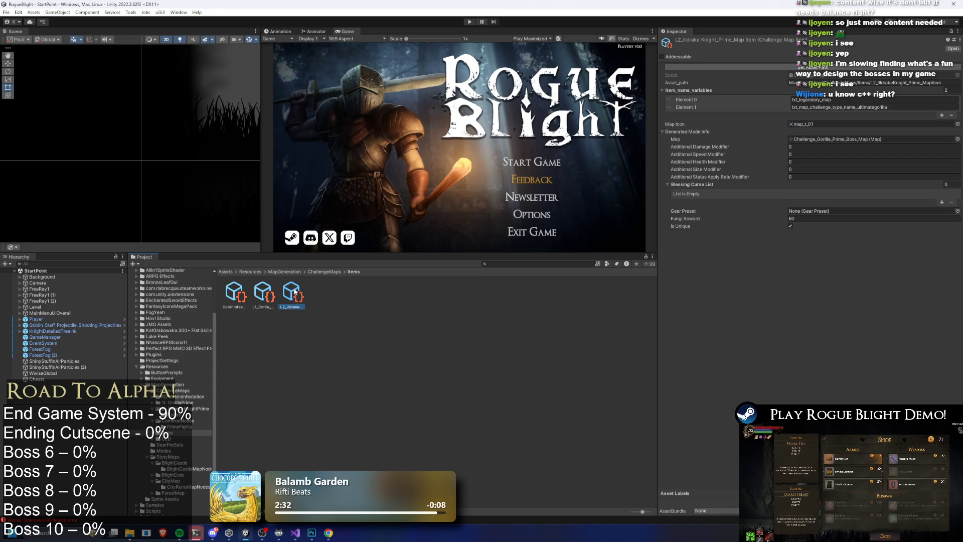
pyautogui.click(267, 298)
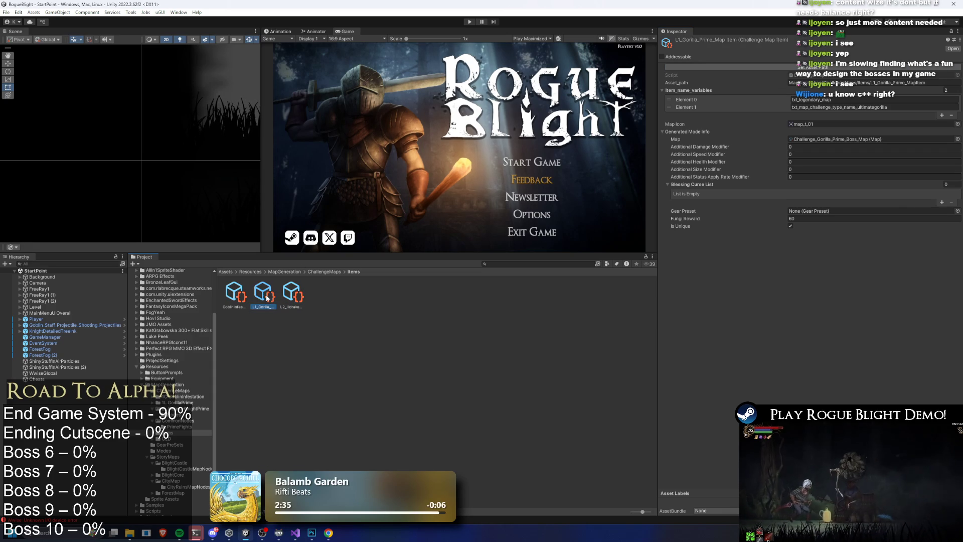
pyautogui.click(232, 301)
pyautogui.rightClick(231, 301)
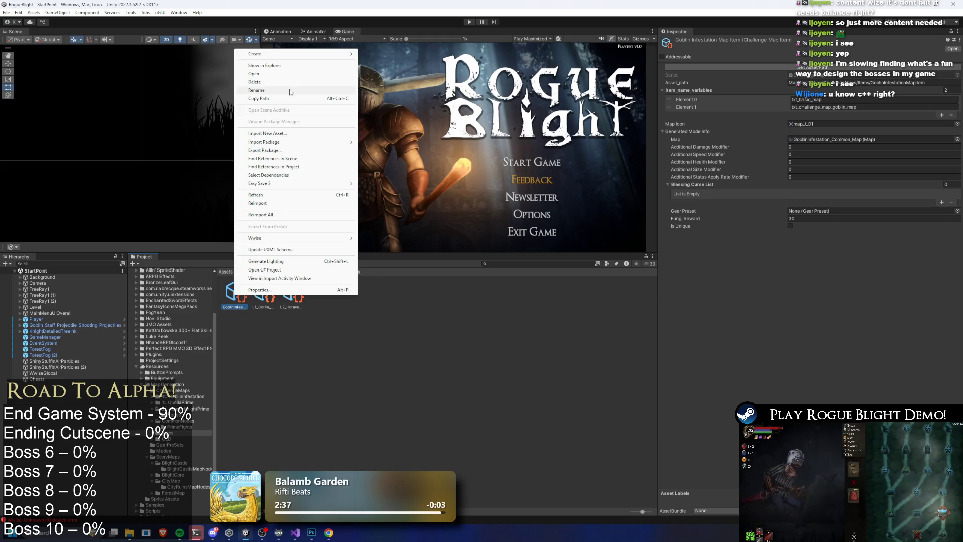
pyautogui.click(291, 89)
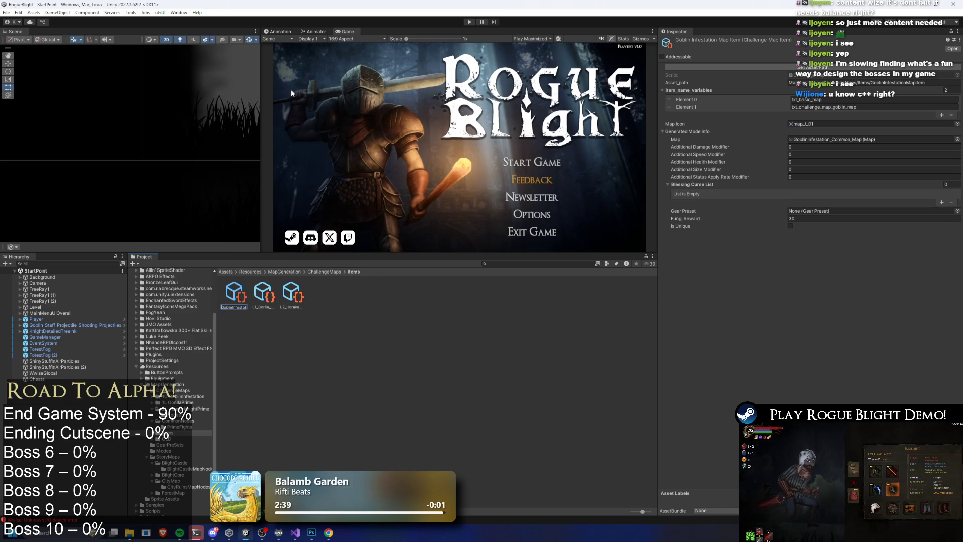
pyautogui.write('C1_')
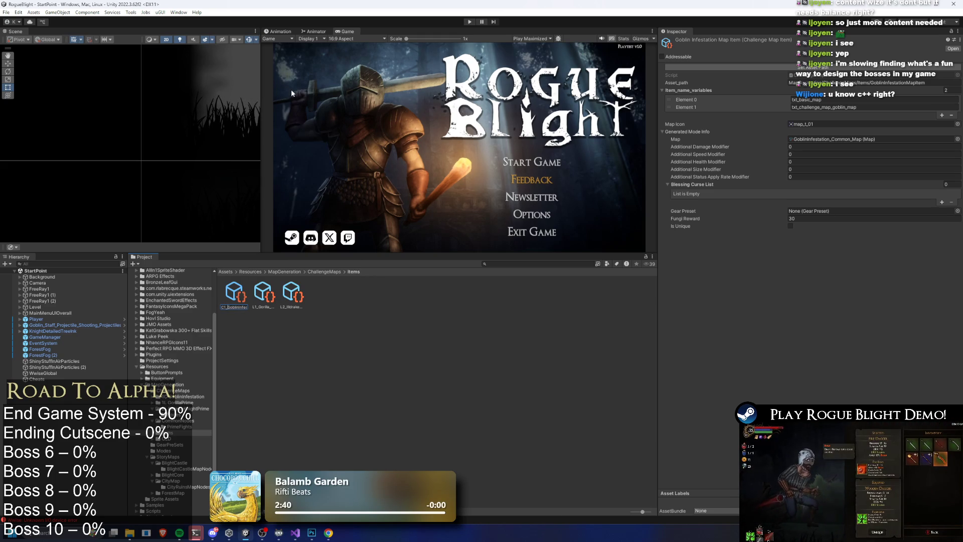
pyautogui.press('Return')
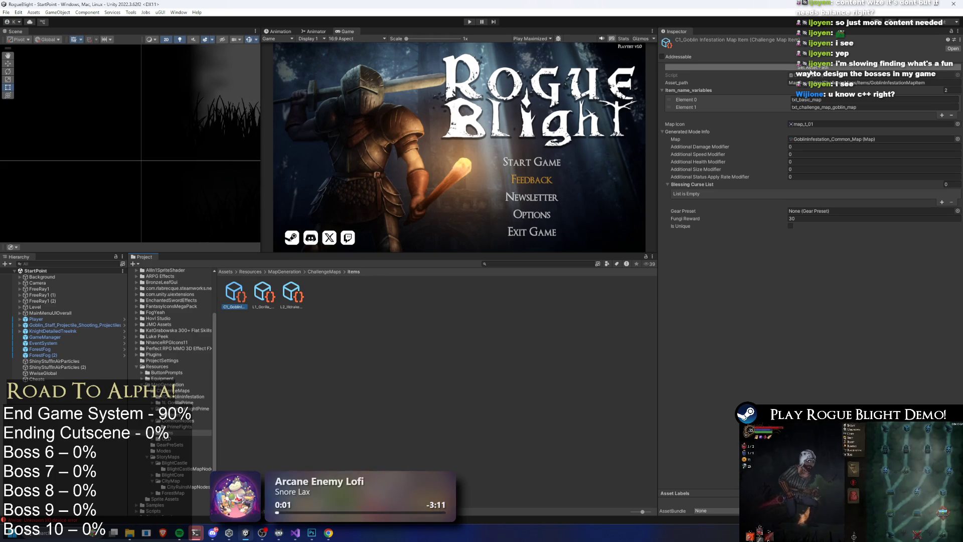
pyautogui.click(810, 69)
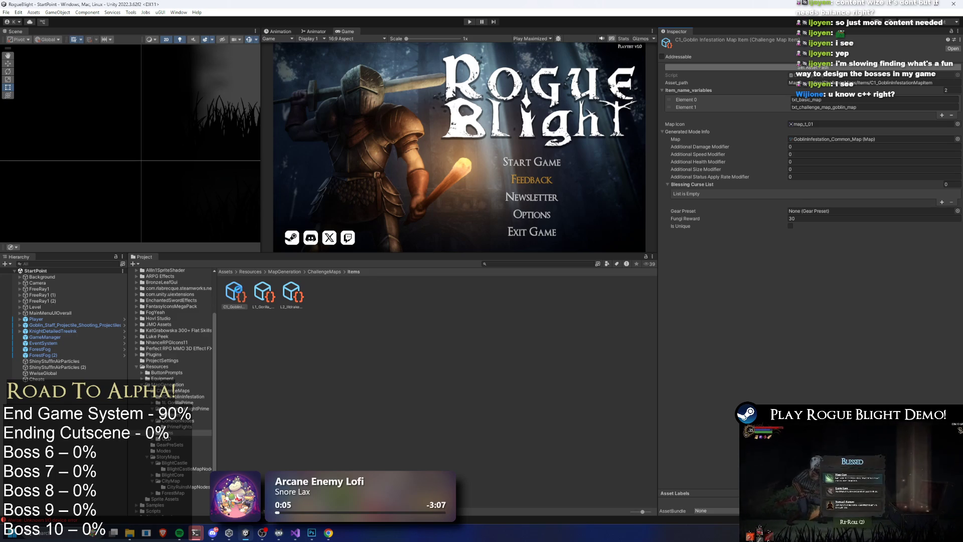
# Step: Leave the C1_Goblin name unchanged and return to the ChallengeMaps folder
pyautogui.rightClick(239, 291)
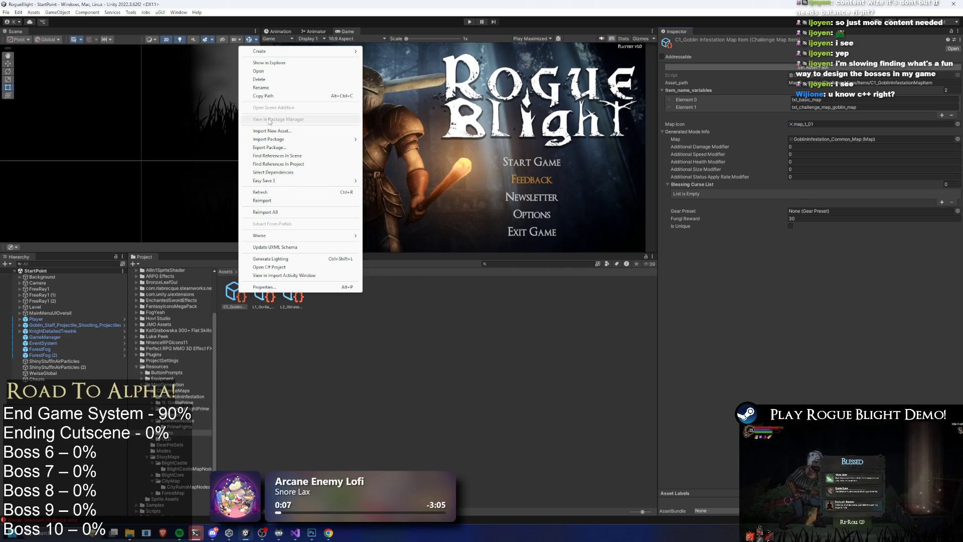
pyautogui.click(285, 87)
pyautogui.press('End')
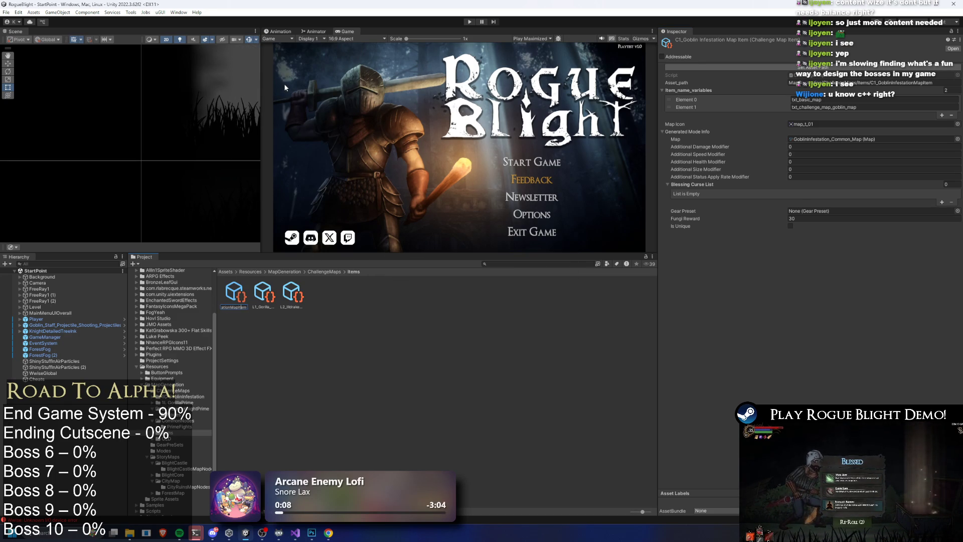
pyautogui.press('Return')
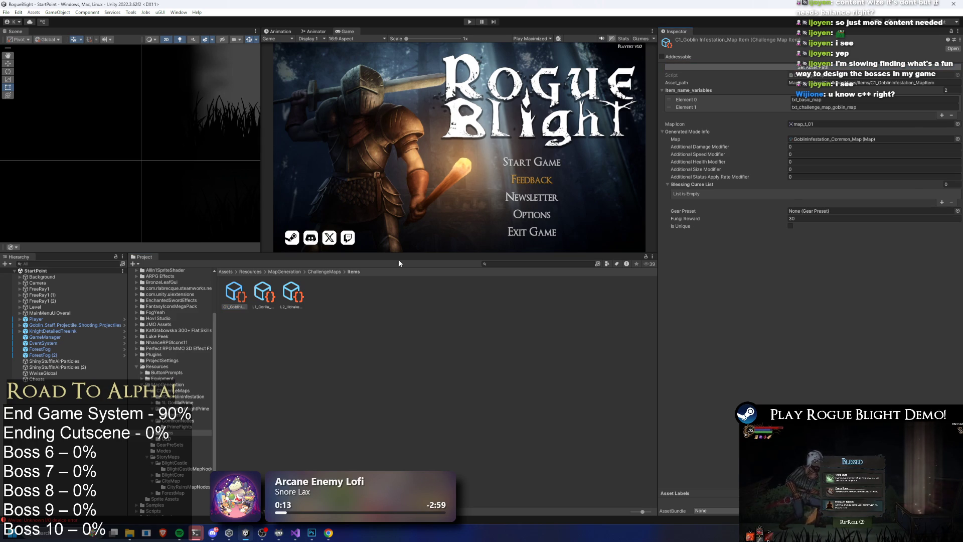
pyautogui.click(264, 293)
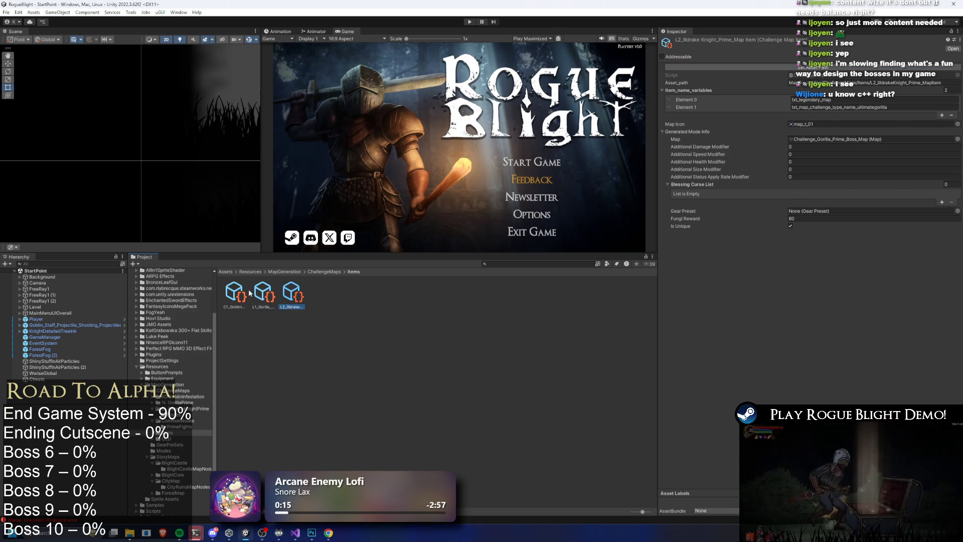
pyautogui.press('Left')
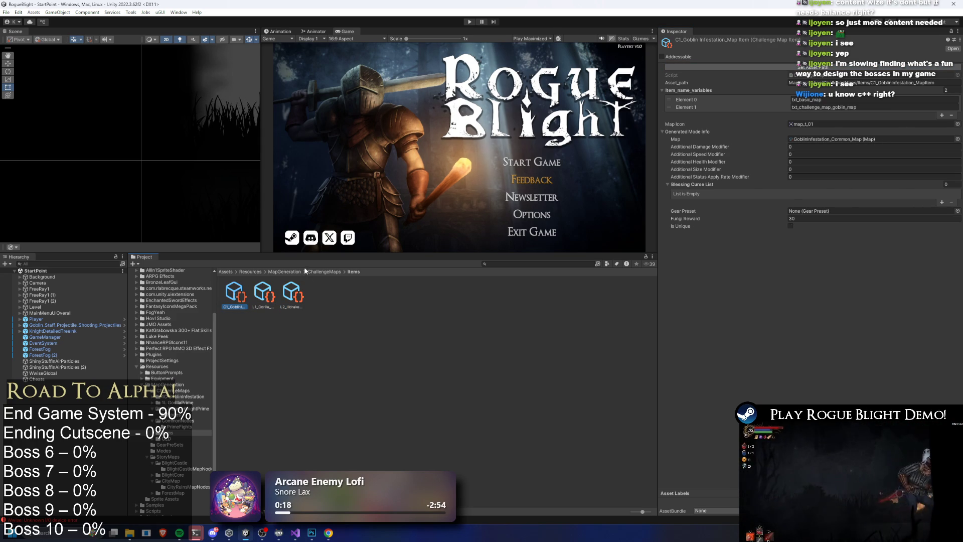
pyautogui.click(330, 270)
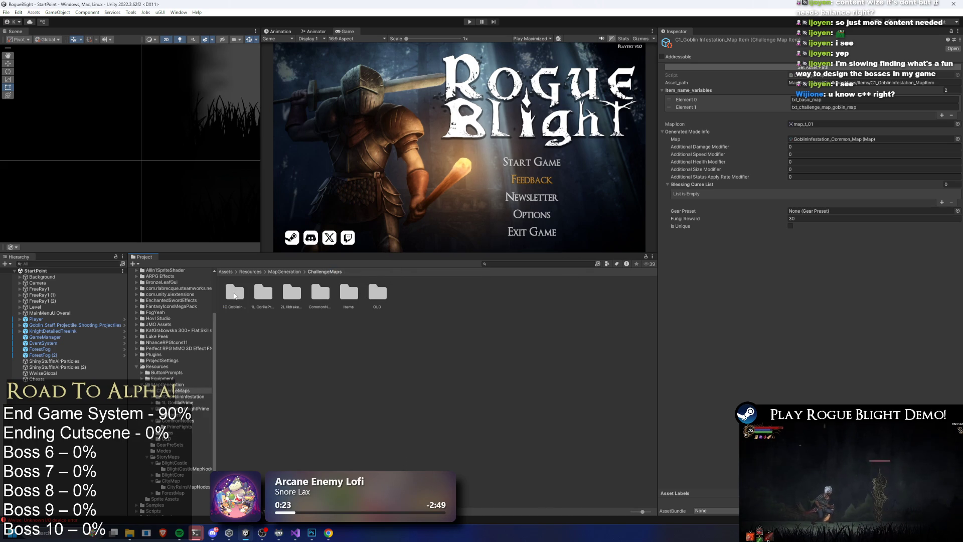
# Step: Open the 1C Goblin folder and give the C1_Goblin map item the 1C prefix
pyautogui.rightClick(235, 295)
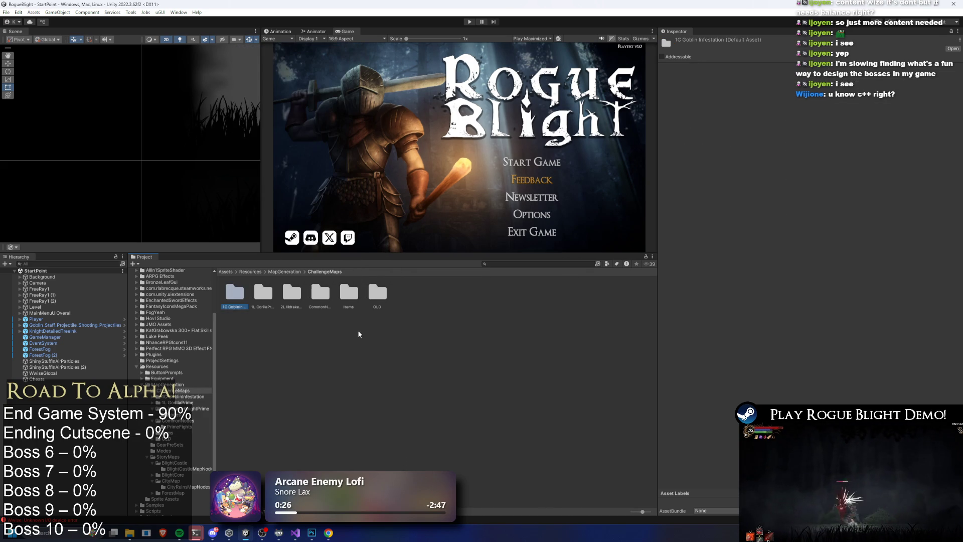
pyautogui.doubleClick(235, 293)
pyautogui.rightClick(236, 295)
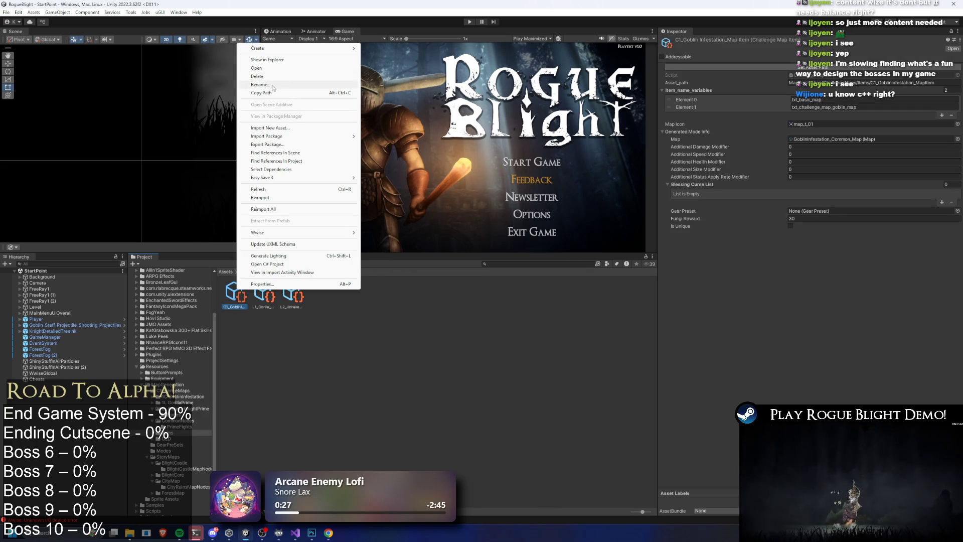
pyautogui.click(273, 85)
pyautogui.press('Return')
# Step: Rename L1_Gorilla_Prime map item to 1L_Gorilla_Prime
pyautogui.rightClick(264, 295)
pyautogui.click(304, 90)
pyautogui.press('Home')
pyautogui.write('1L')
pyautogui.press('Delete')
pyautogui.press('Delete')
pyautogui.press('Return')
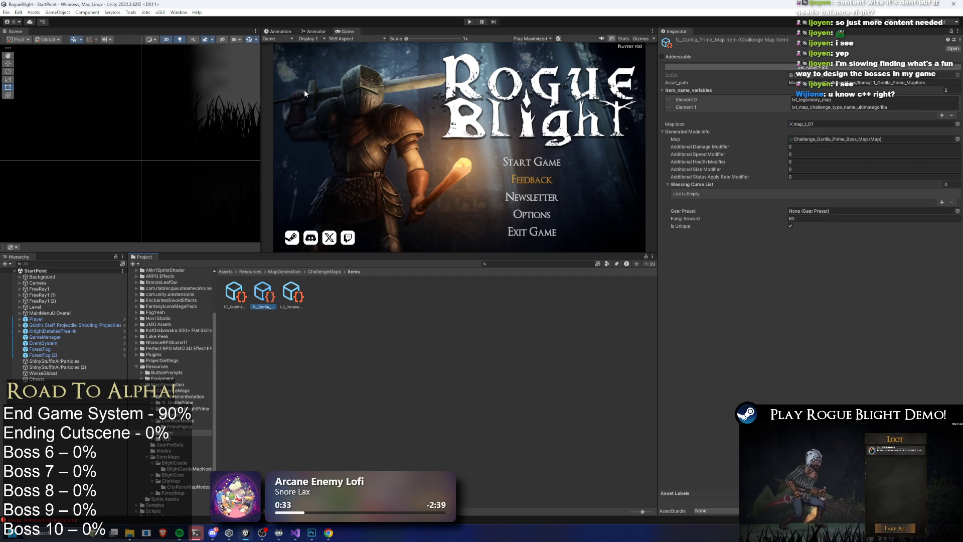
# Step: Rename the L2_IldrakeKnight map item to 2L_IldrakeKnight_Prime
pyautogui.rightClick(292, 298)
pyautogui.click(335, 94)
pyautogui.press('Home')
pyautogui.press('Delete')
pyautogui.press('Right')
pyautogui.write('L')
pyautogui.press('Return')
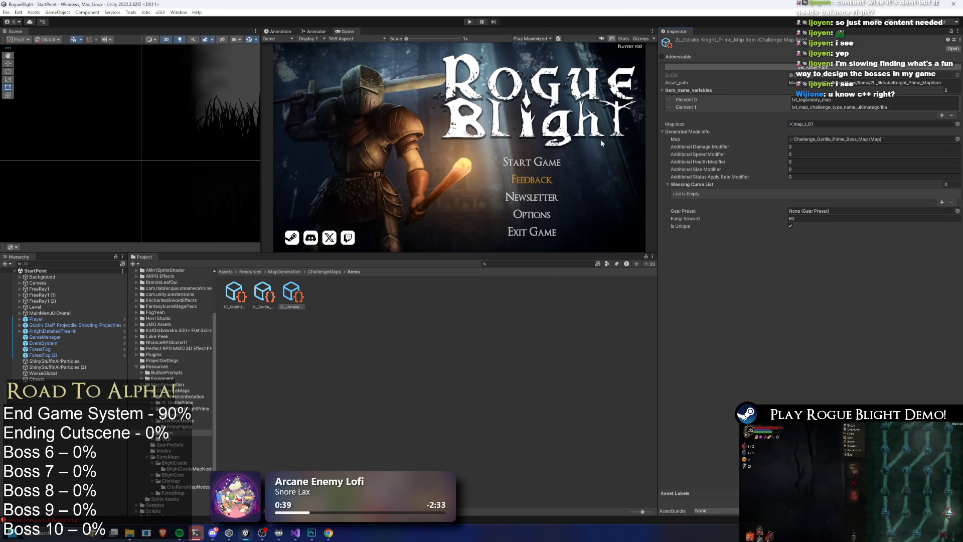
# Step: Select the 1C_Goblin map item and save the project with Ctrl+S
pyautogui.press('Left')
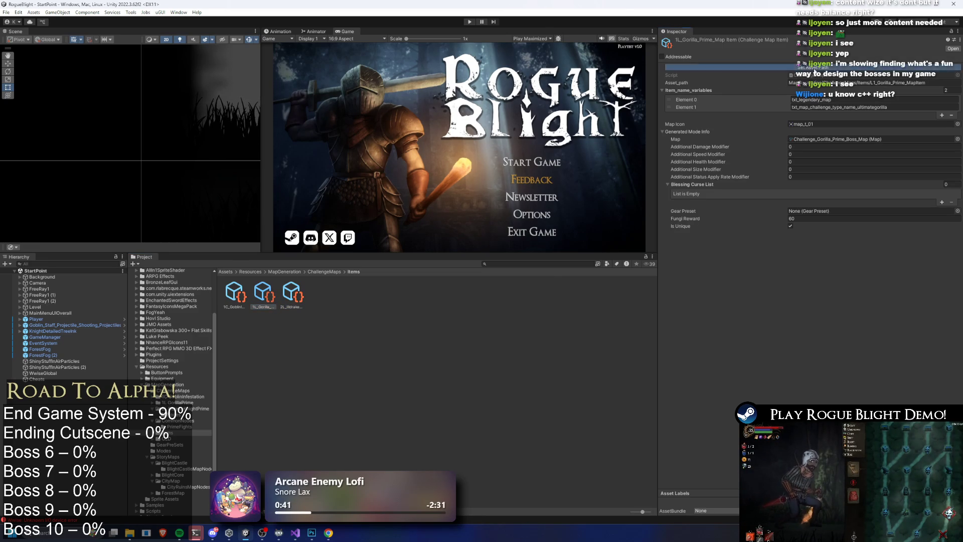
pyautogui.press('Left')
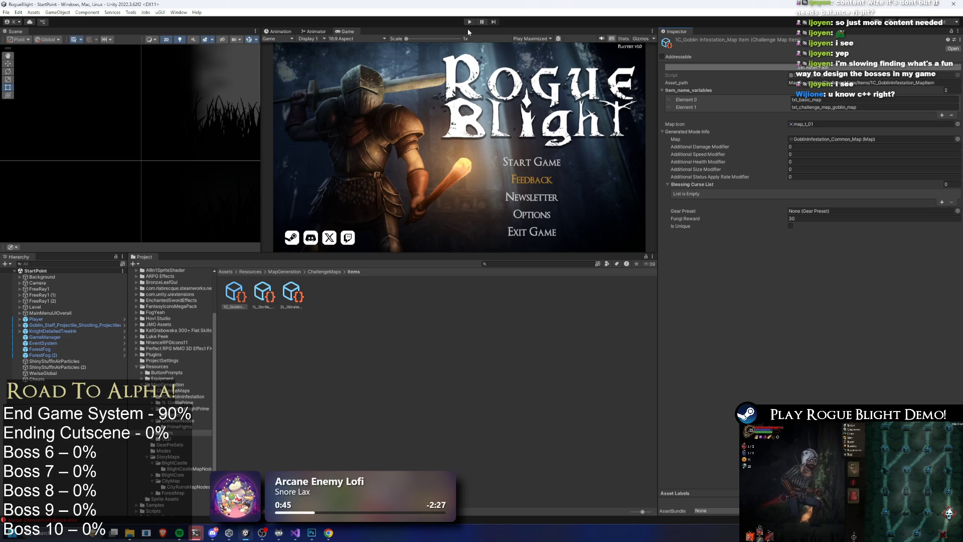
pyautogui.hotkey('ctrl', 's')
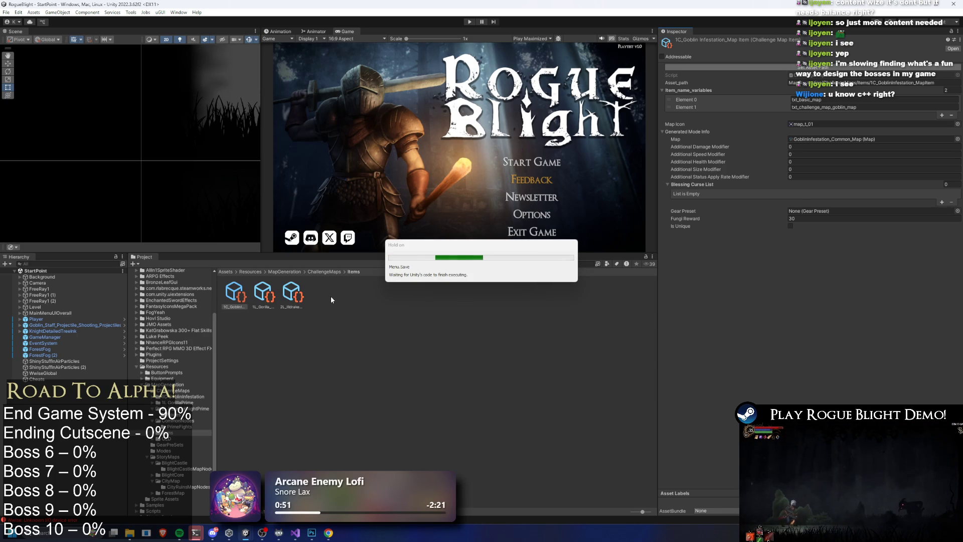
# Step: Set the 2L Illdrake map item's Map field to Challenge_IlldrakeKnight_Prime_Boss_Map, found by searching 'hall prime'
pyautogui.press('Right')
pyautogui.press('Right')
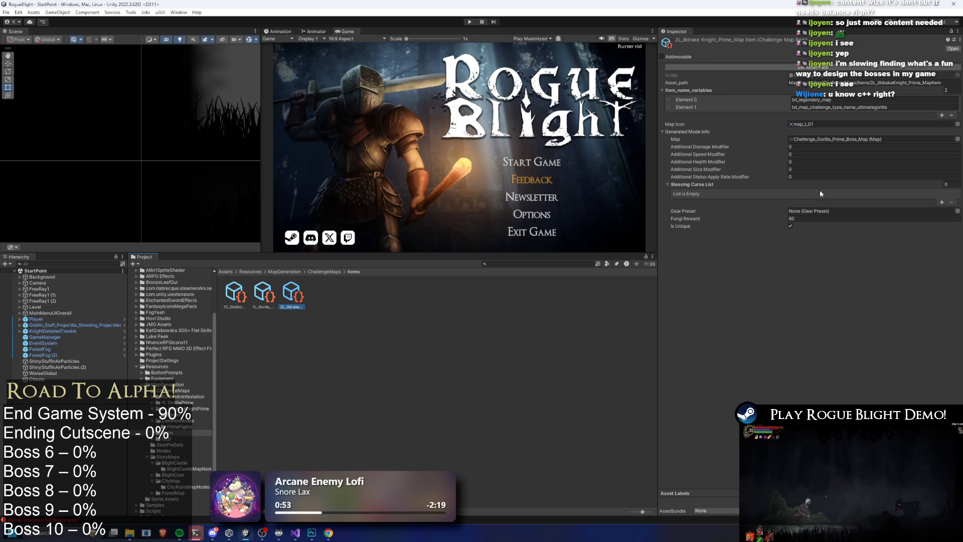
pyautogui.click(940, 140)
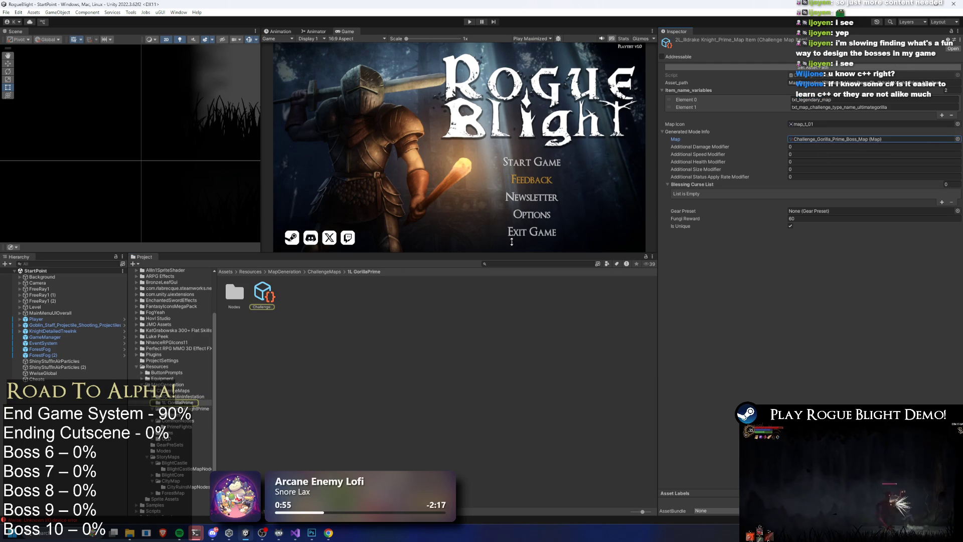
pyautogui.click(957, 139)
pyautogui.write('hall')
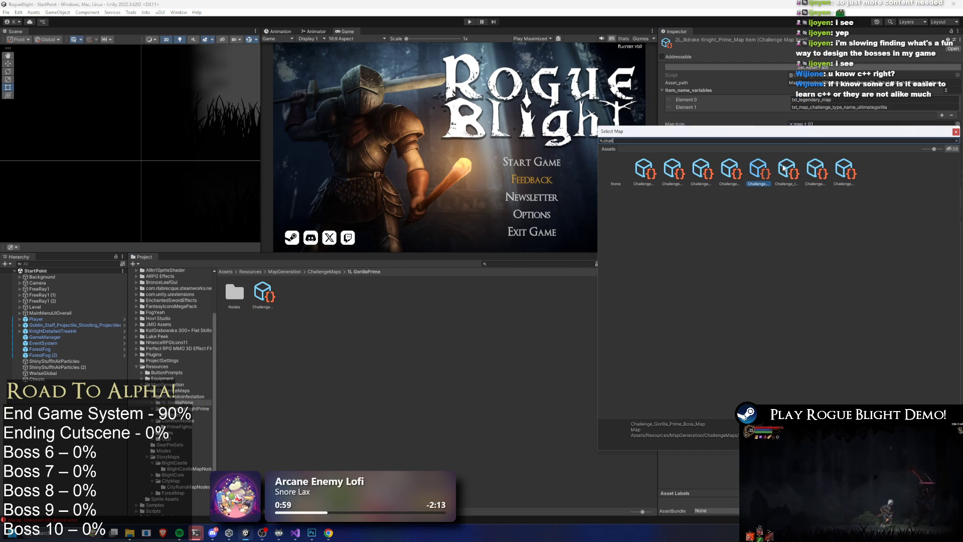
pyautogui.write(' p')
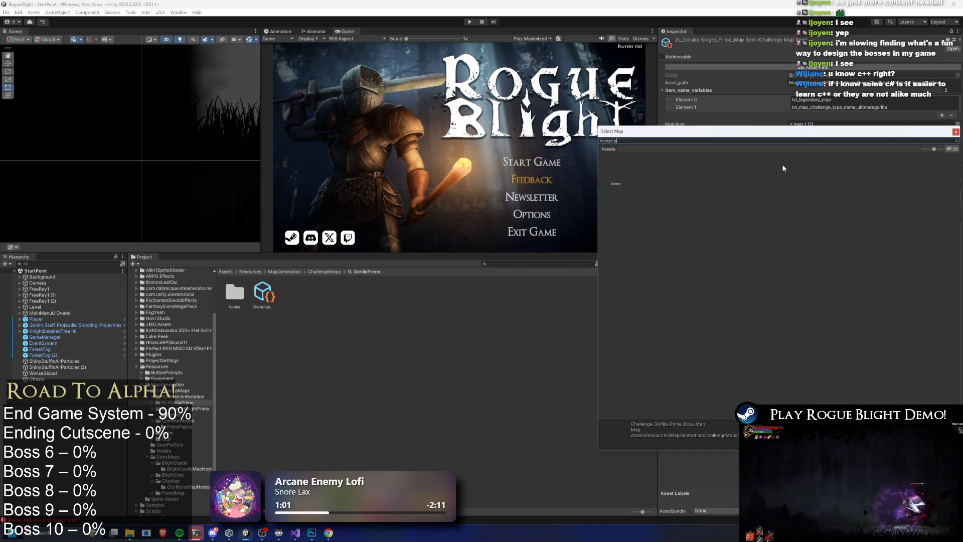
pyautogui.write('rime')
pyautogui.click(673, 176)
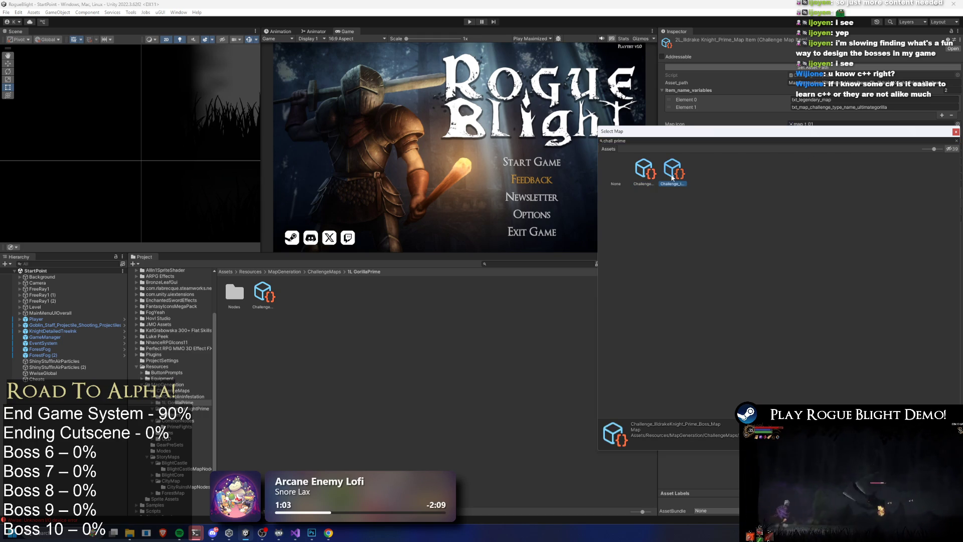
pyautogui.doubleClick(672, 175)
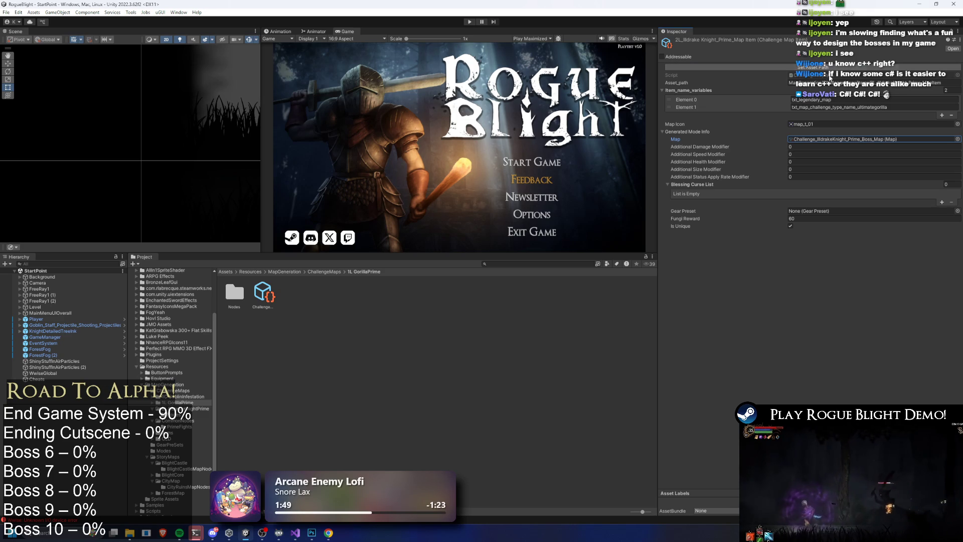
# Step: Browse to the 2L IlldrakeKnightPrime Nodes folder and run Set Asset Path on the CH_Illdrake final node
pyautogui.click(262, 295)
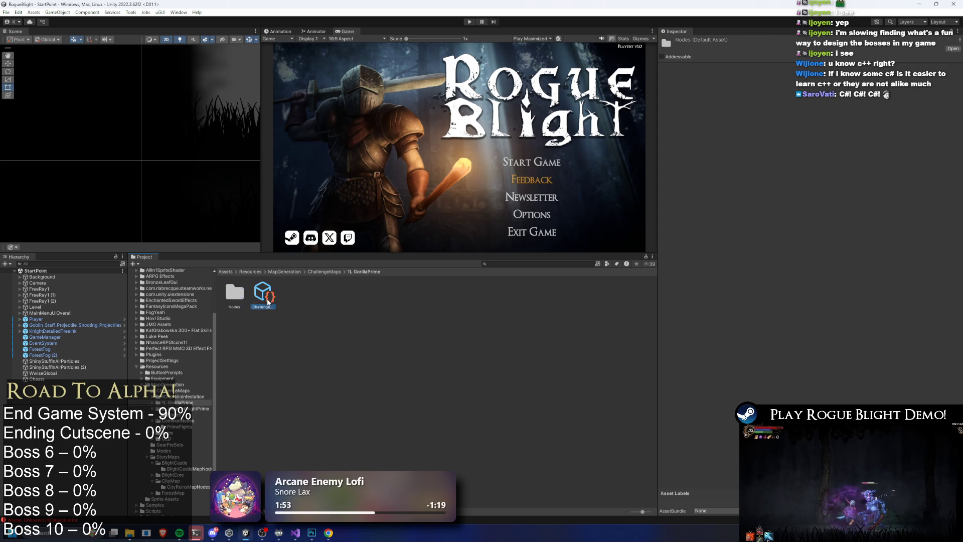
pyautogui.click(535, 221)
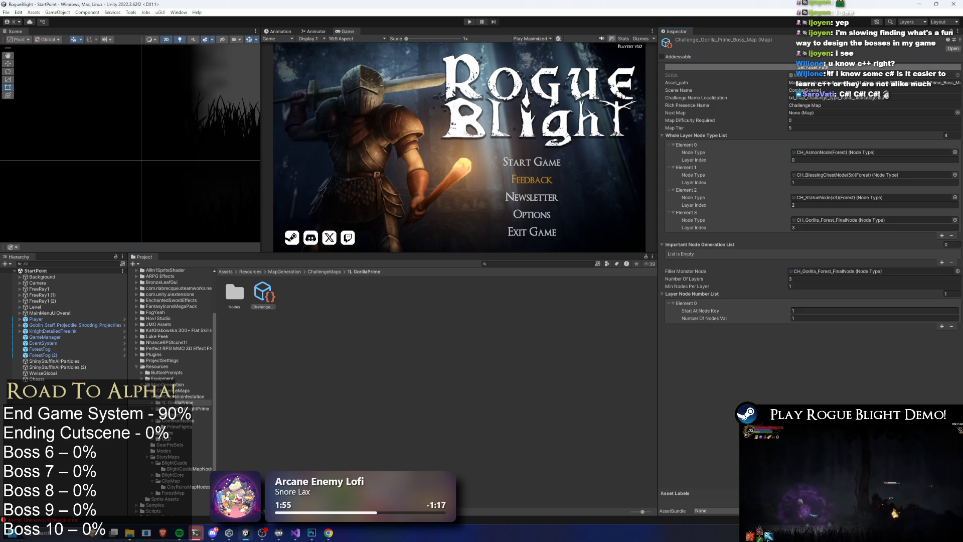
pyautogui.click(324, 274)
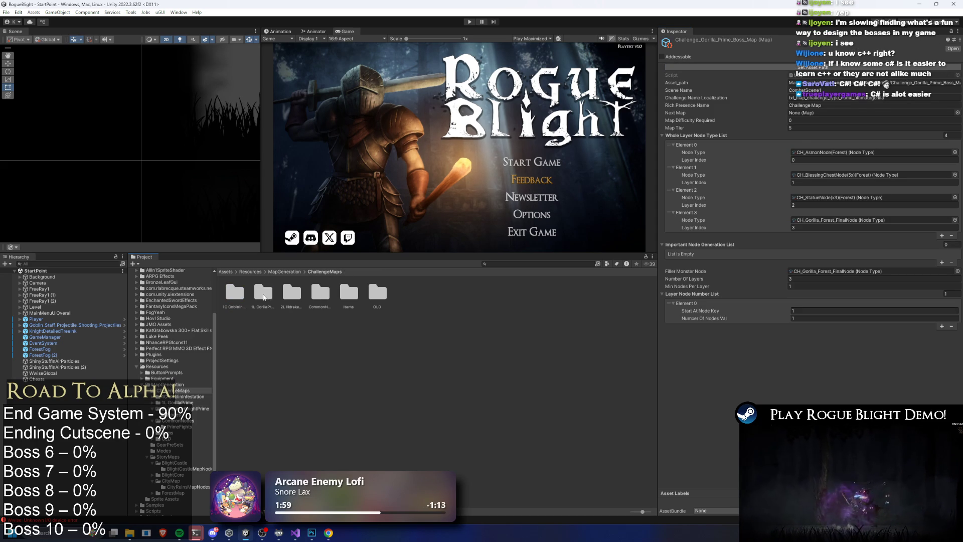
pyautogui.click(235, 293)
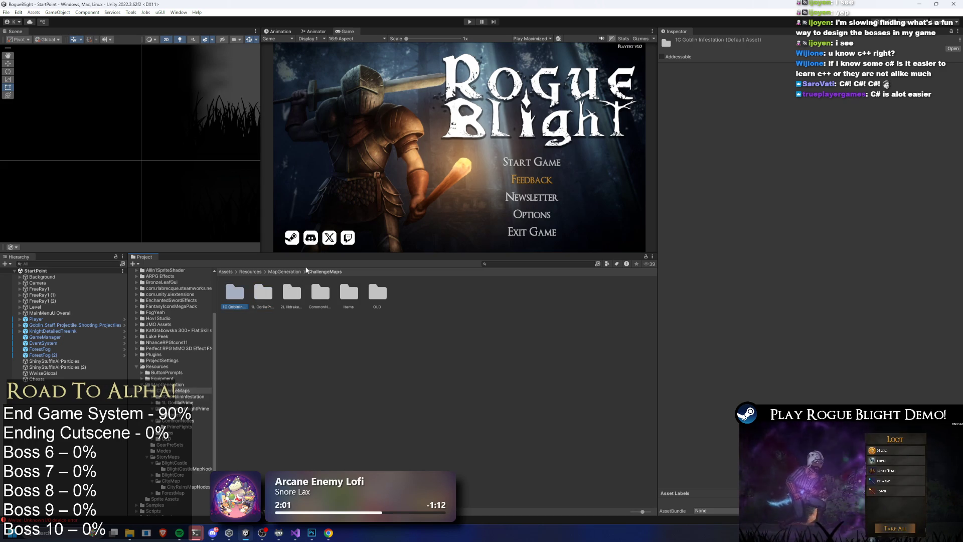
pyautogui.press('Right')
pyautogui.press('Right')
pyautogui.press('Return')
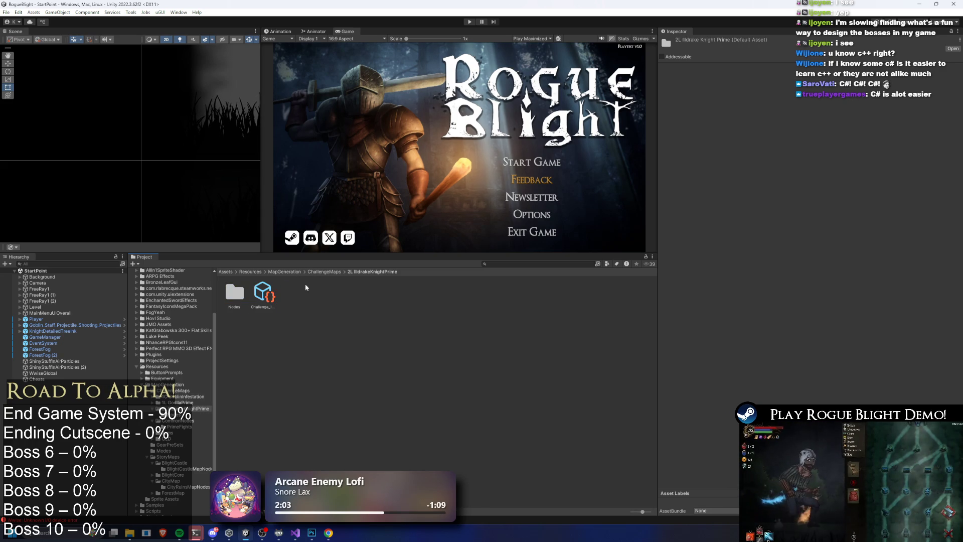
pyautogui.click(263, 294)
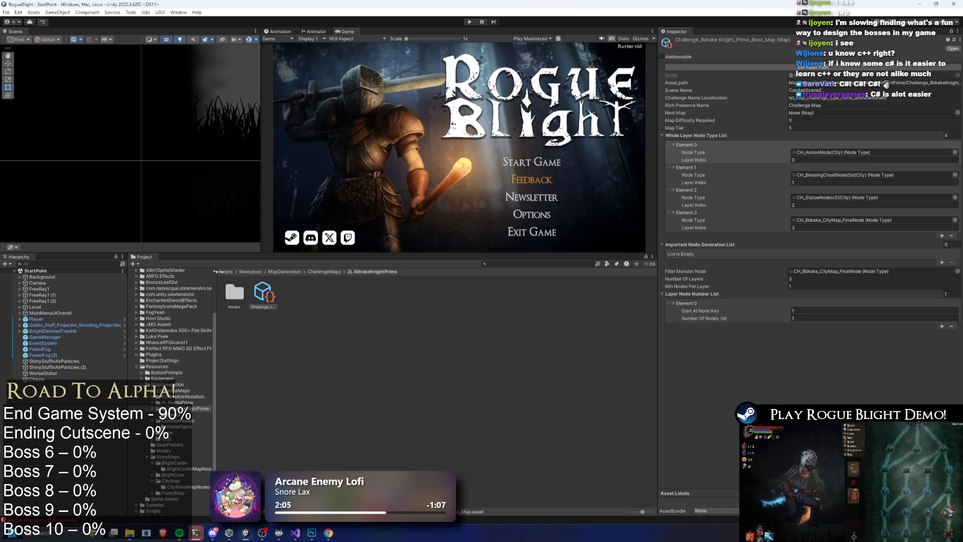
pyautogui.press('Left')
pyautogui.press('Return')
pyautogui.click(826, 67)
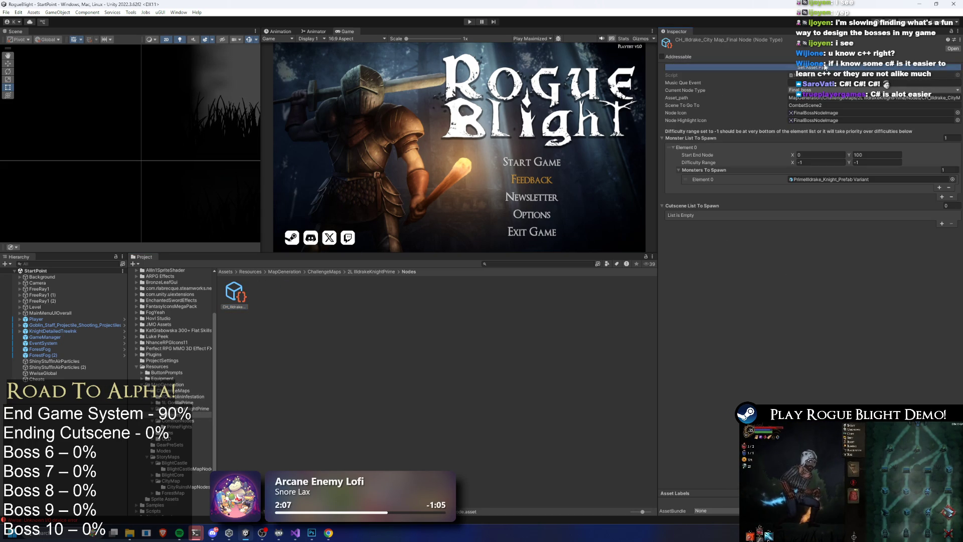
# Step: Recheck the final boss node, clear the selection and go back up to ChallengeMaps
pyautogui.click(372, 271)
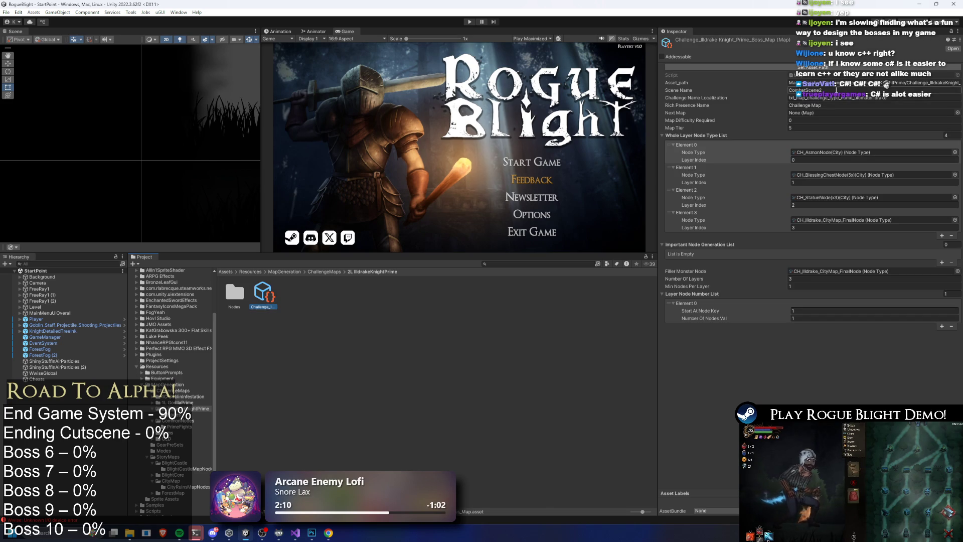
pyautogui.press('Left')
pyautogui.press('Return')
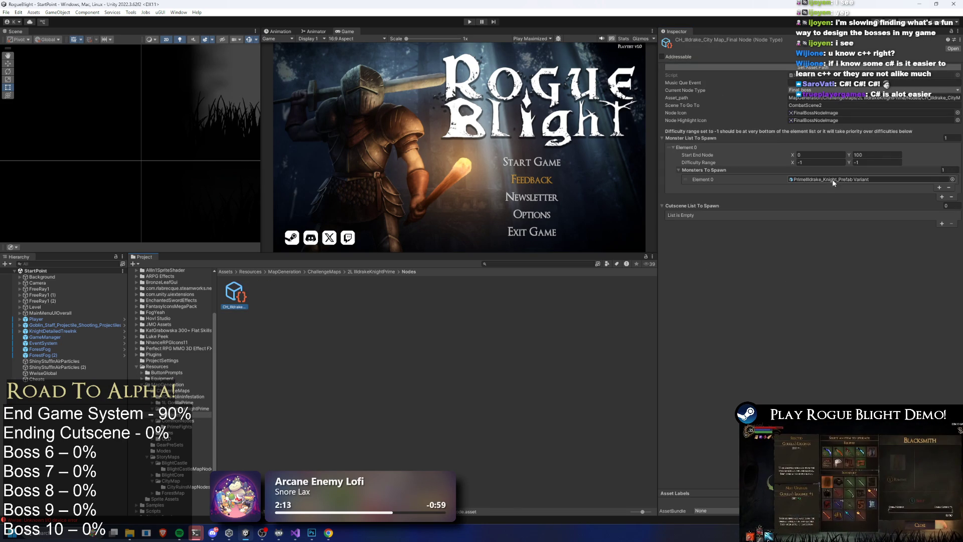
pyautogui.click(372, 272)
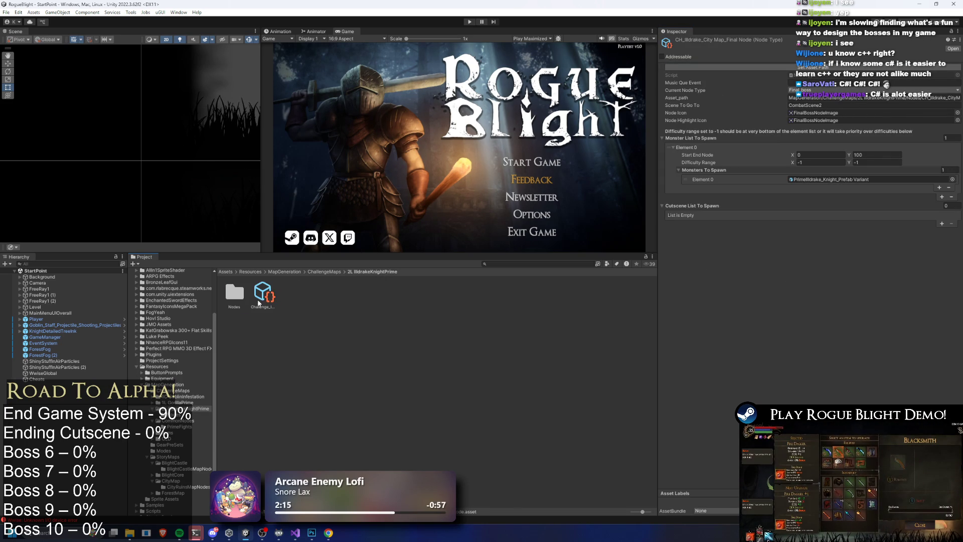
pyautogui.click(347, 293)
pyautogui.click(325, 271)
pyautogui.write('goblin')
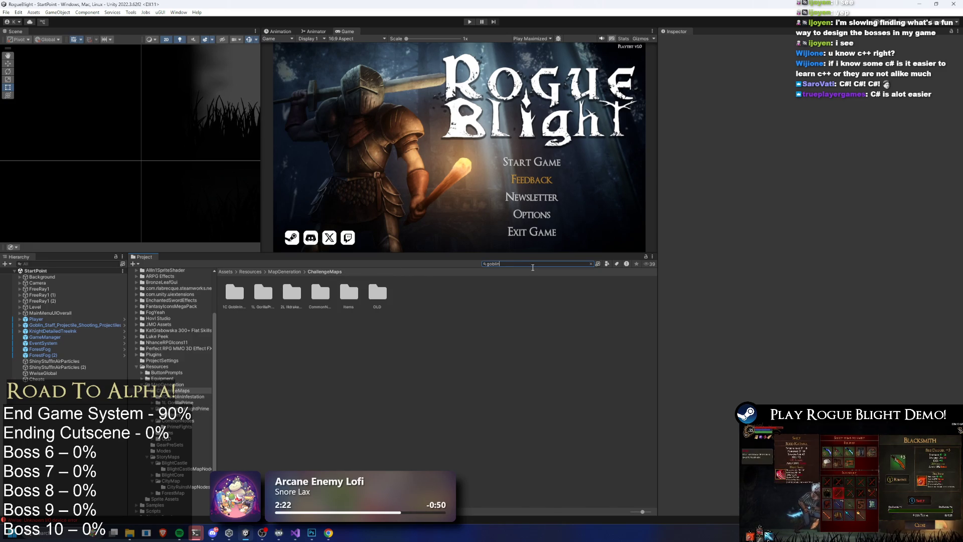
# Step: Add 2L_IlldrakeKnight_Prime_MapItem to ChallengeMapLootScriptable's Legendary Loot List at boss level 4, and save
pyautogui.write('gorillia')
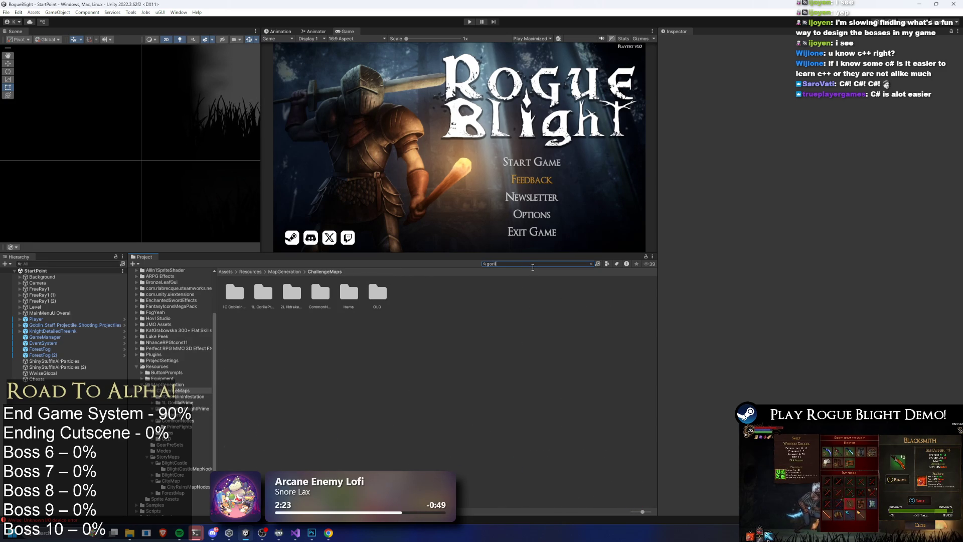
pyautogui.click(320, 293)
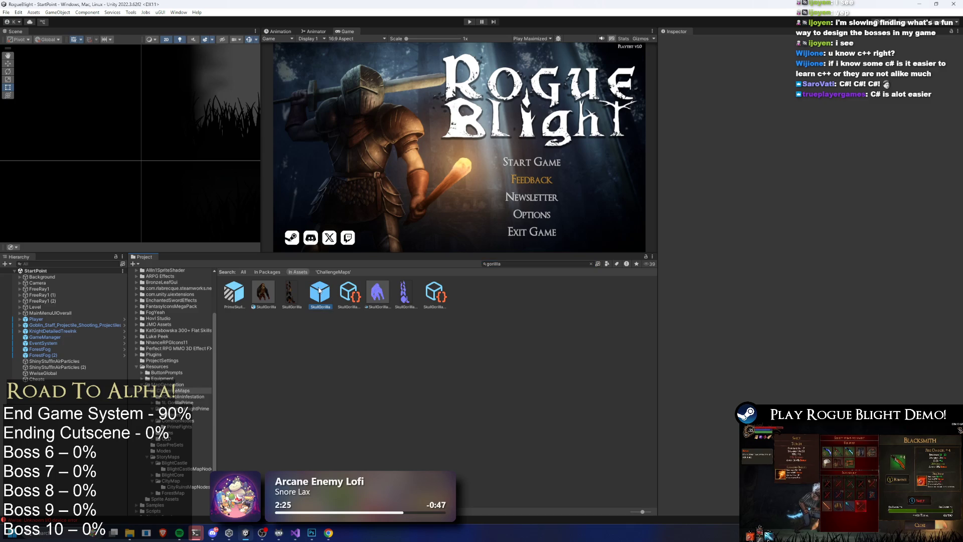
pyautogui.doubleClick(884, 281)
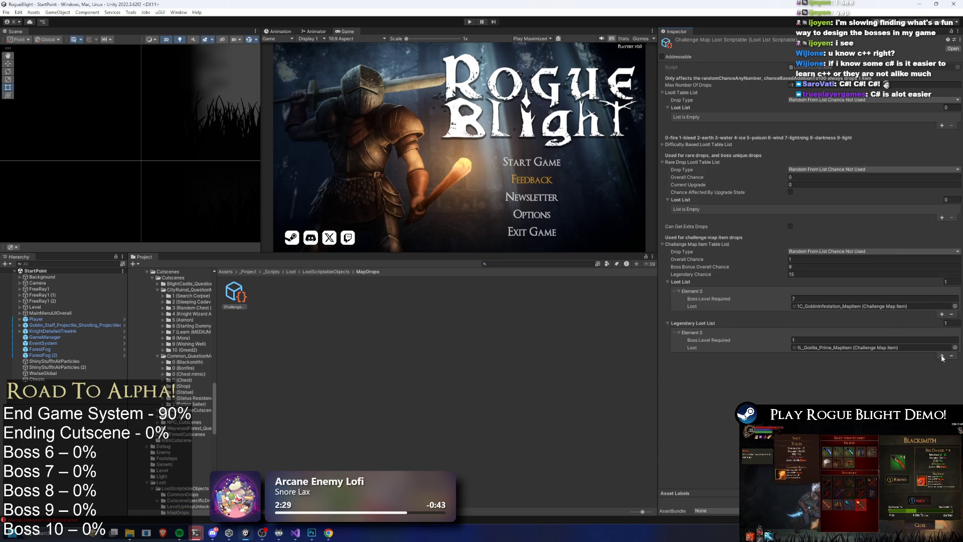
pyautogui.click(942, 355)
pyautogui.click(778, 353)
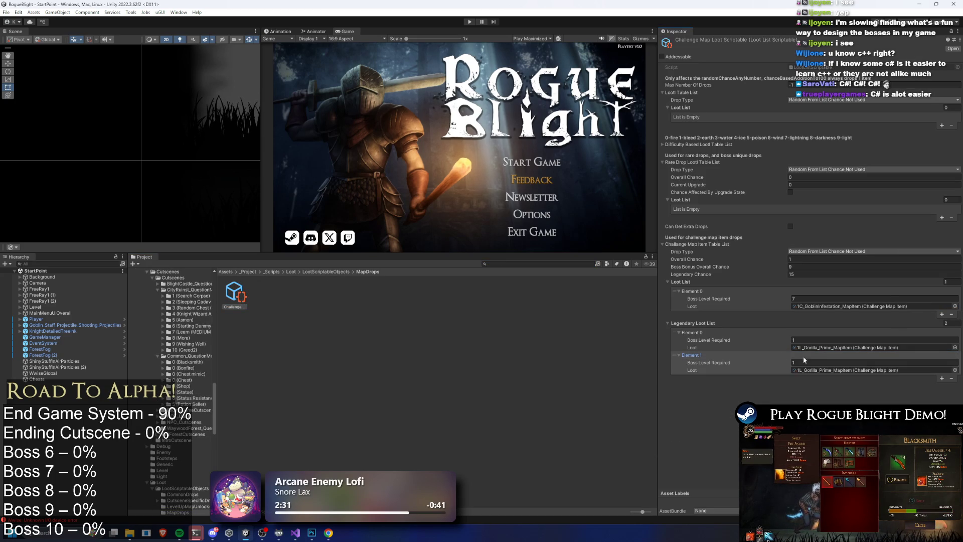
pyautogui.click(853, 369)
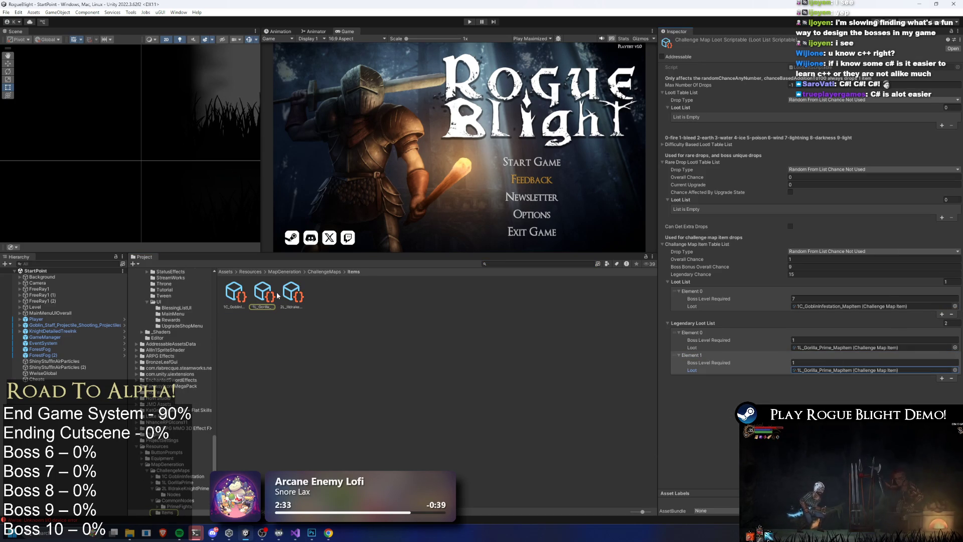
pyautogui.moveTo(293, 292); pyautogui.dragTo(853, 370)
pyautogui.click(823, 361)
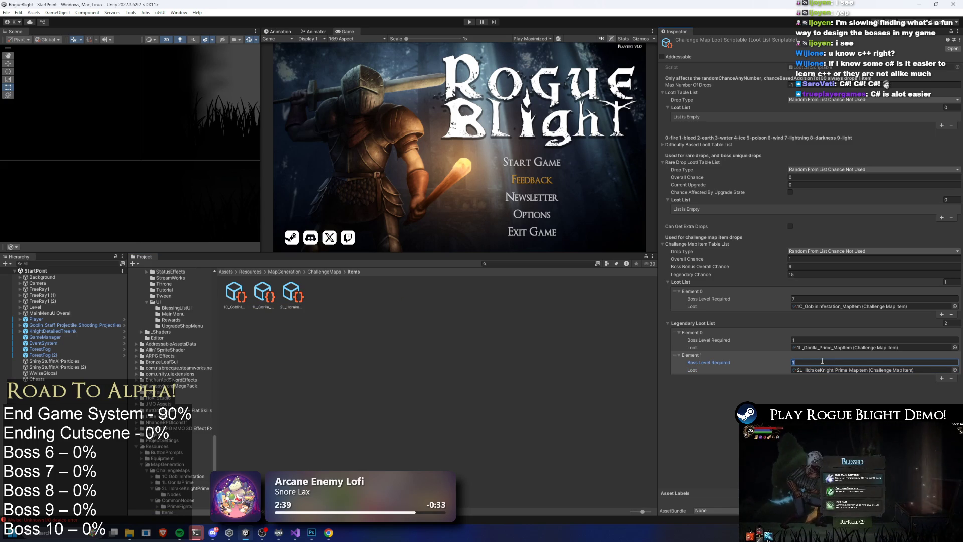
pyautogui.write('4')
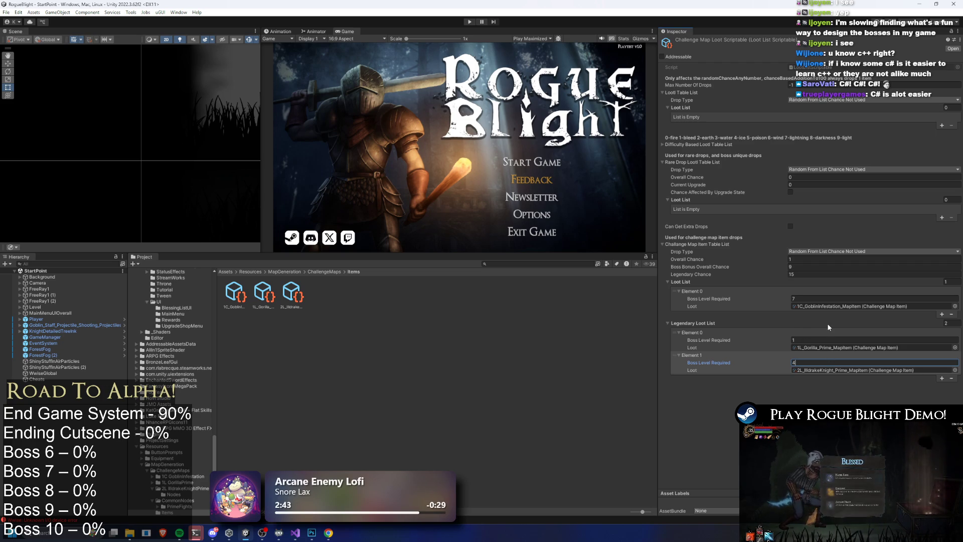
pyautogui.hotkey('ctrl', 's')
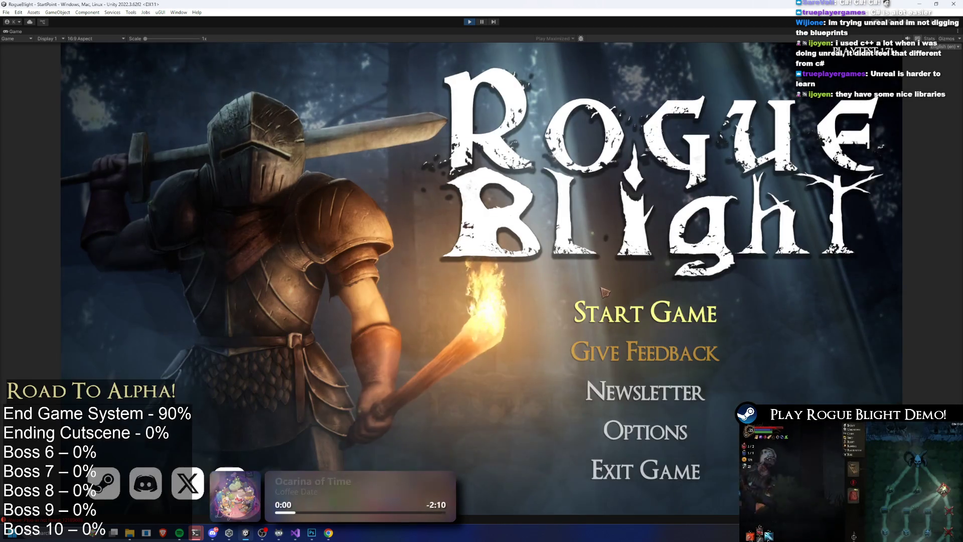
# Step: Load the first save slot, check the Cartographer's challenge maps, and start the Story Mode map
pyautogui.click(646, 306)
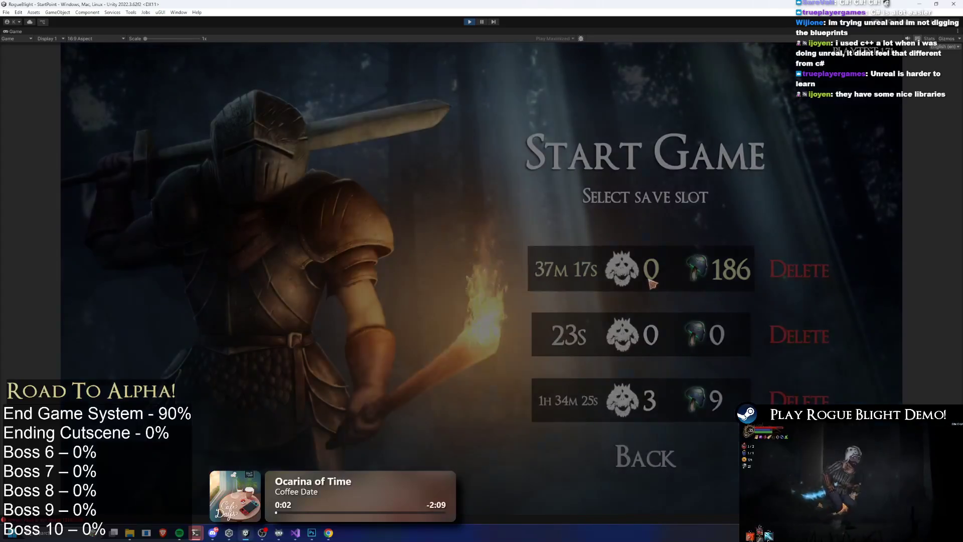
pyautogui.click(731, 337)
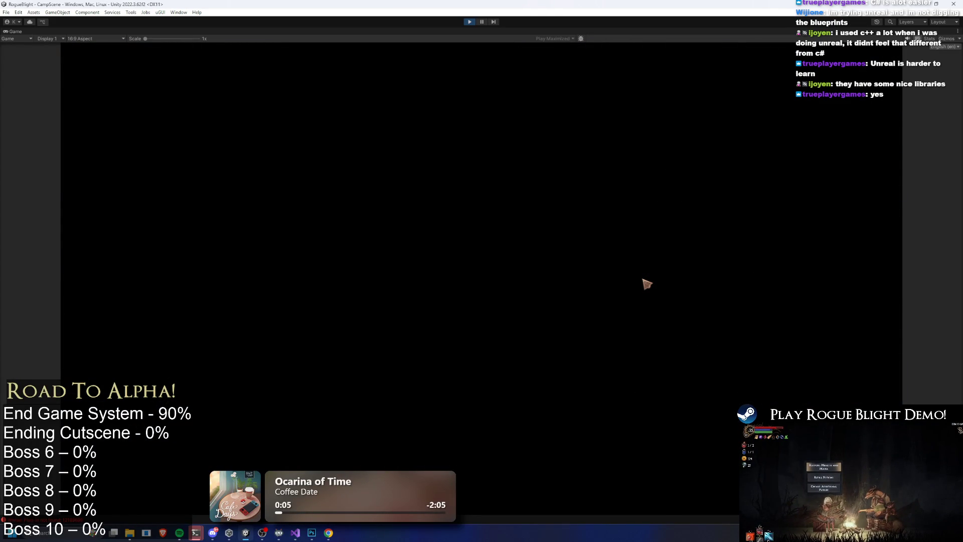
pyautogui.press('a')
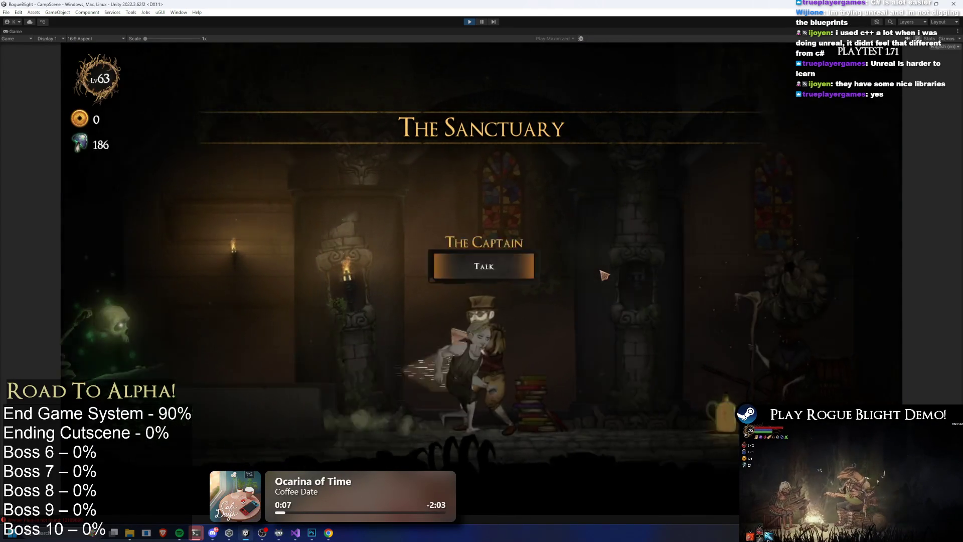
pyautogui.press('d')
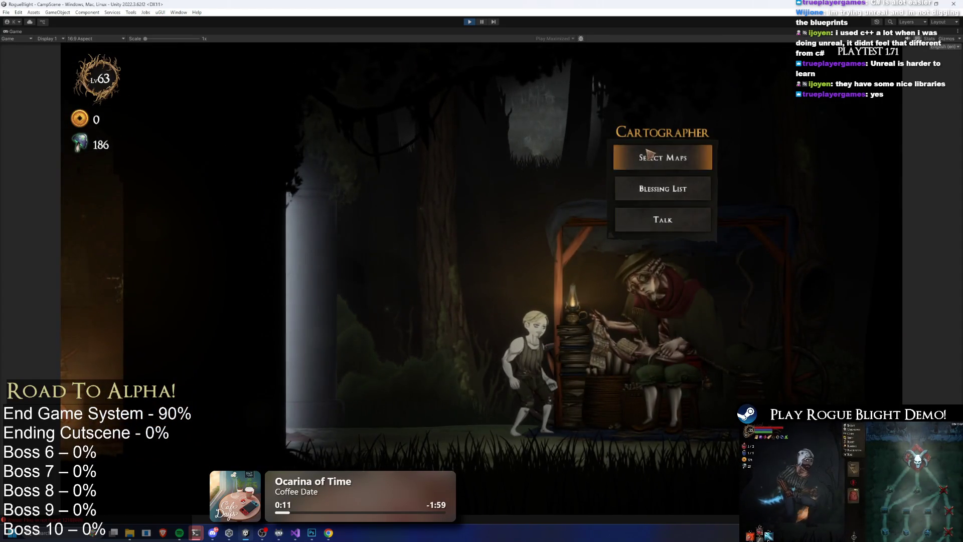
pyautogui.click(652, 157)
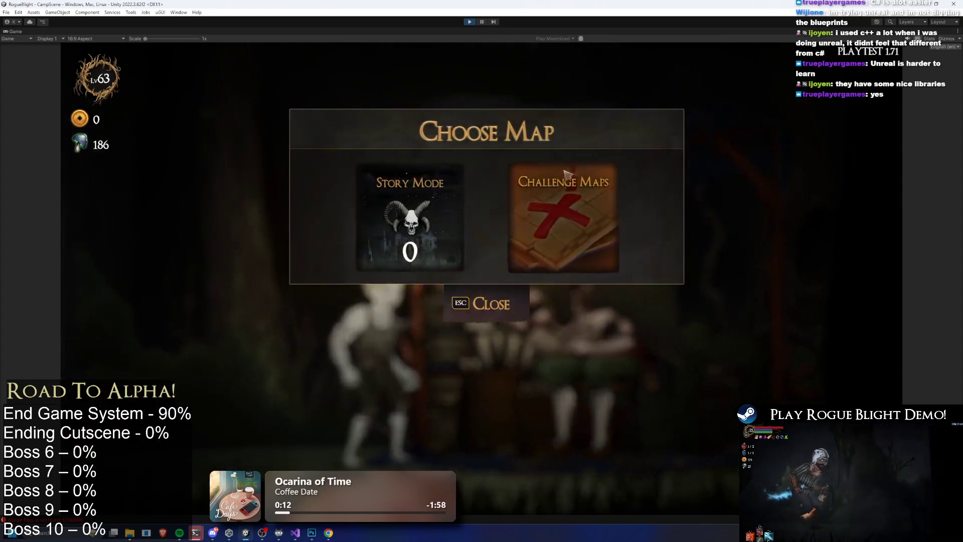
pyautogui.click(559, 200)
pyautogui.click(493, 375)
pyautogui.click(398, 216)
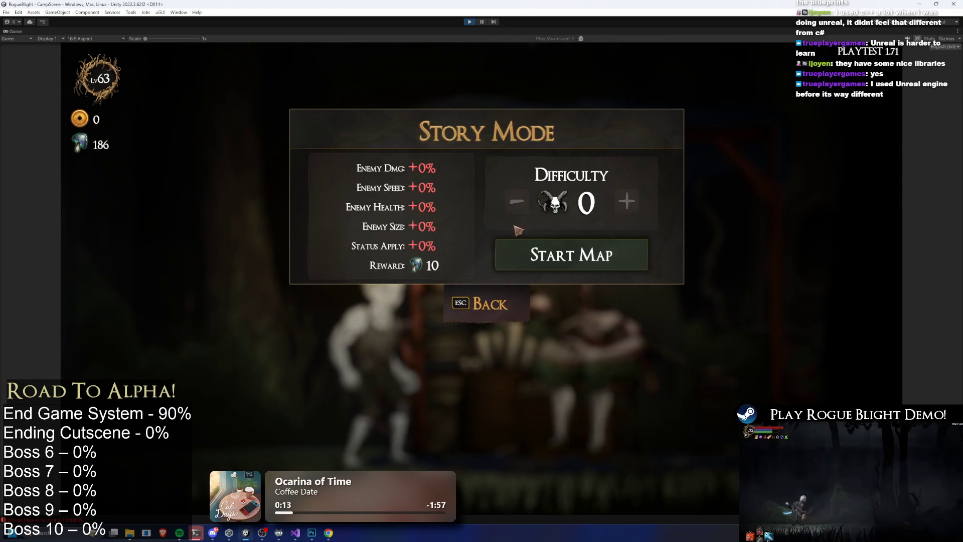
pyautogui.click(609, 261)
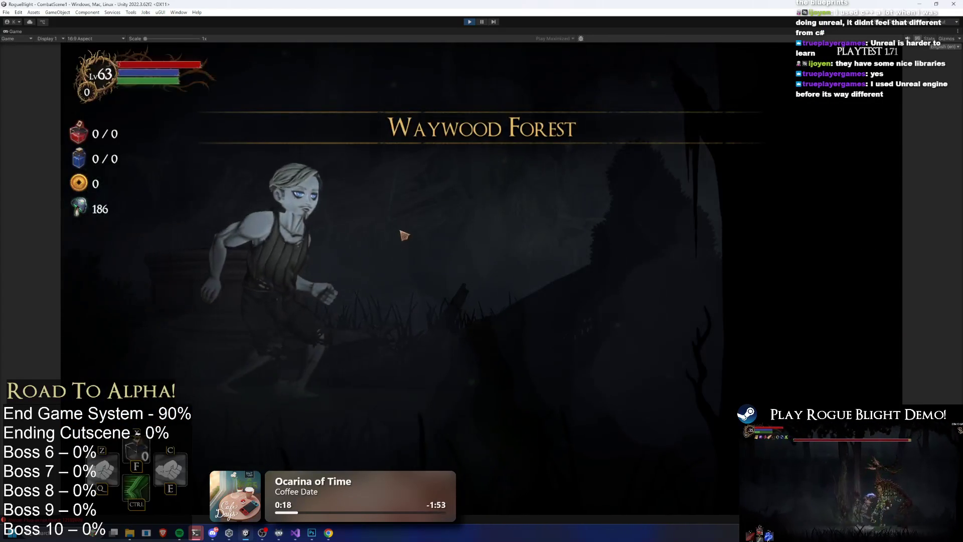
# Step: Close the weapon choice and abandon the Waywood Forest run from the pause menu
pyautogui.click(427, 244)
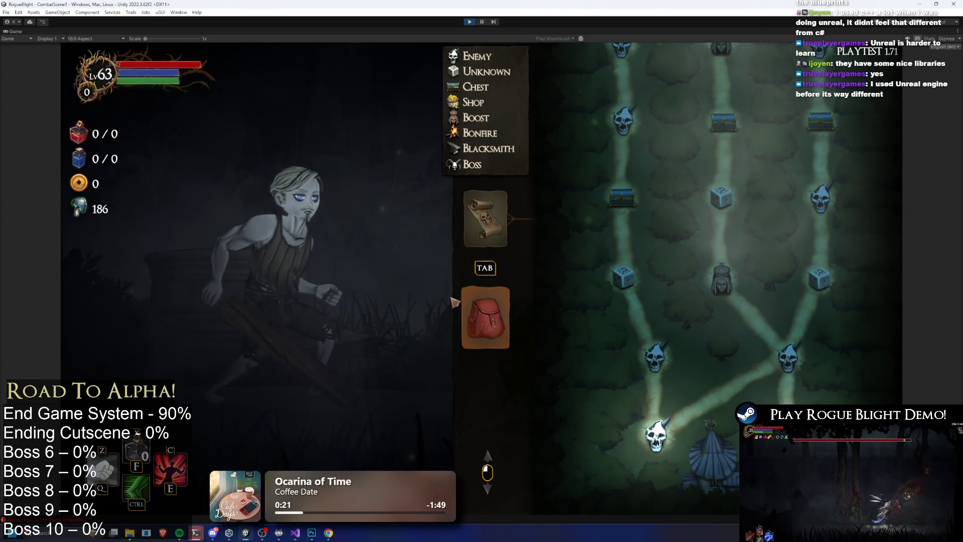
pyautogui.press('Escape')
pyautogui.click(469, 283)
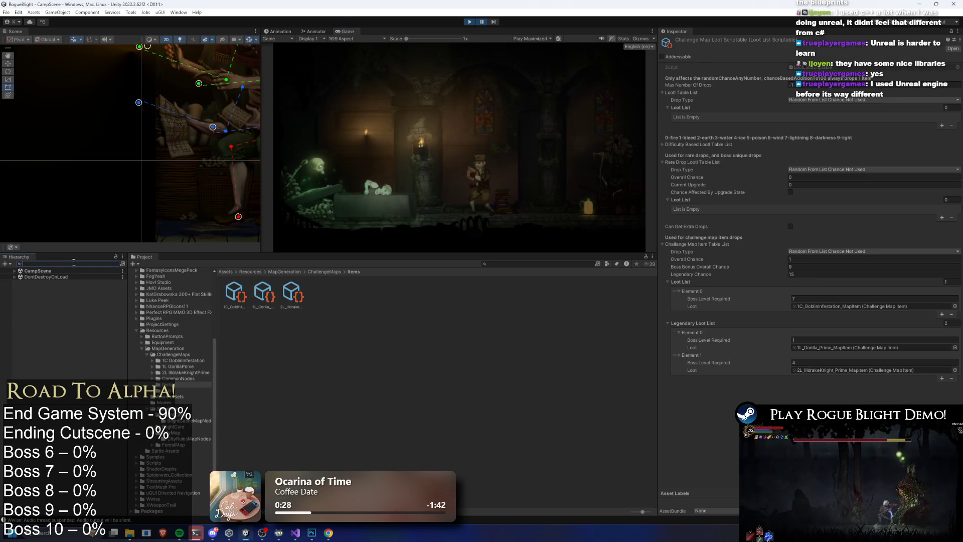
# Step: Select the Player object under CampScene in the Hierarchy and pause the game
pyautogui.click(73, 261)
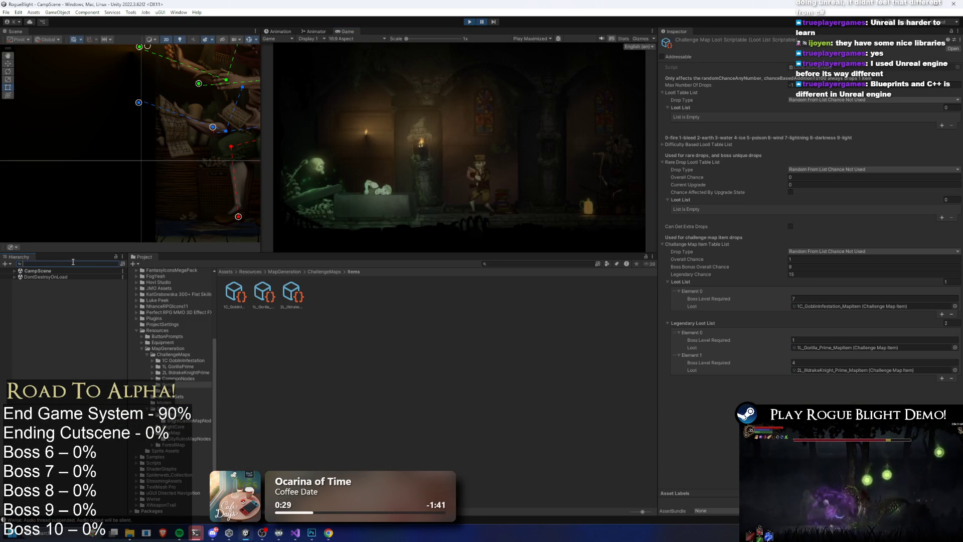
pyautogui.press('super')
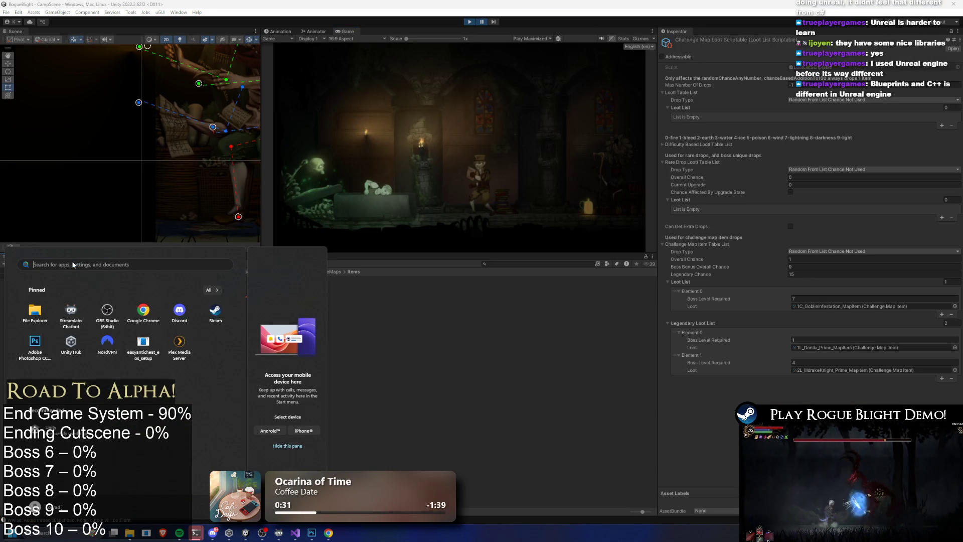
pyautogui.press('Escape')
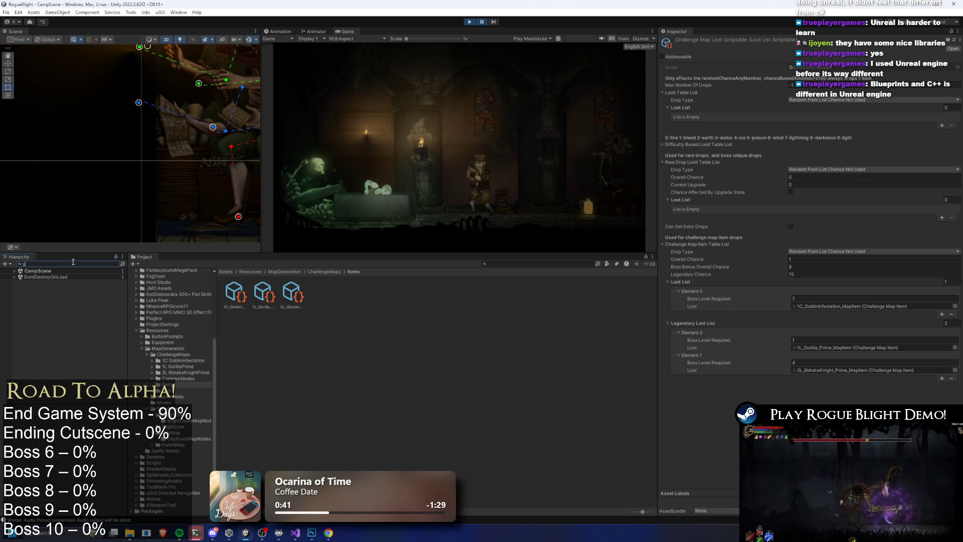
pyautogui.write('o')
pyautogui.press('BackSpace')
pyautogui.press('BackSpace')
pyautogui.press('BackSpace')
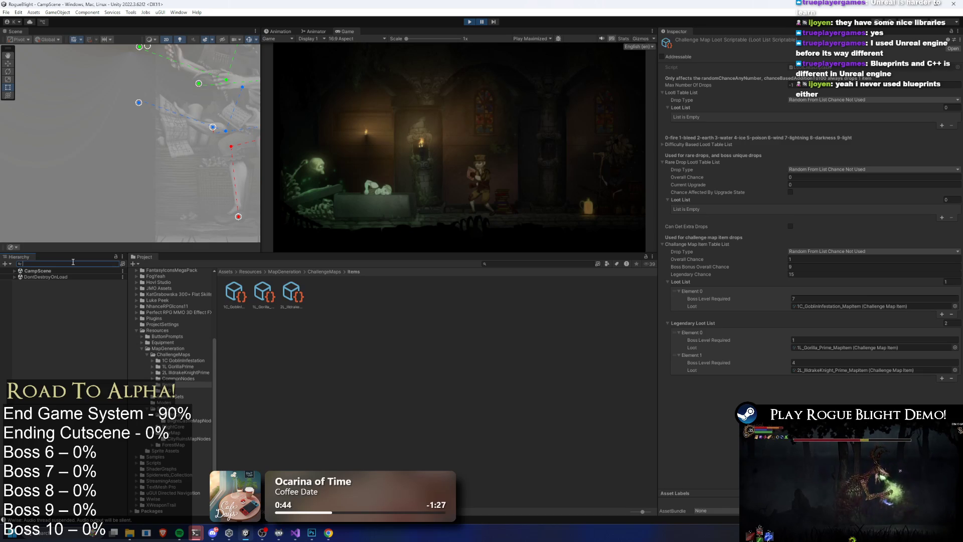
pyautogui.click(14, 271)
pyautogui.click(59, 301)
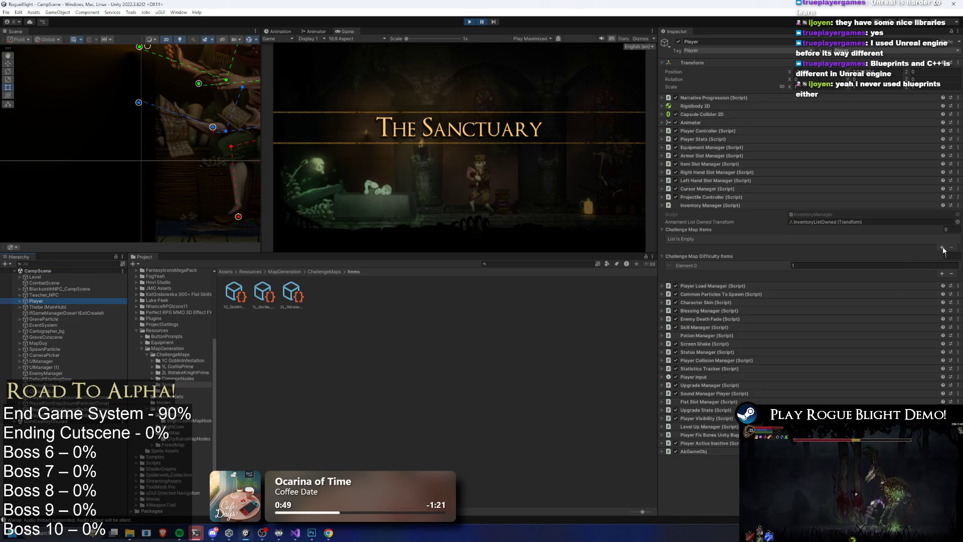
pyautogui.click(481, 22)
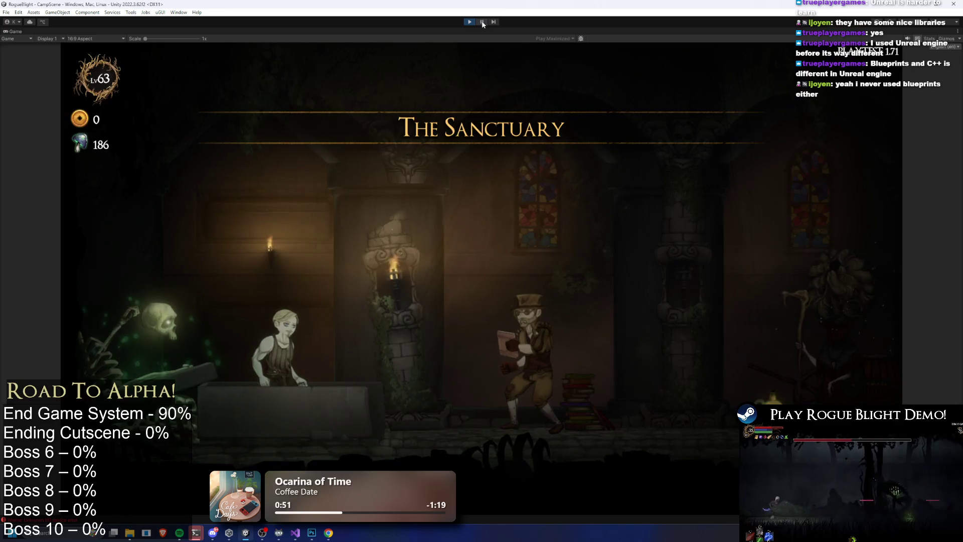
# Step: Set the first Challenge Map Items entry to 1C_GoblinInfestation_MapItem and resize the list to 3
pyautogui.click(942, 249)
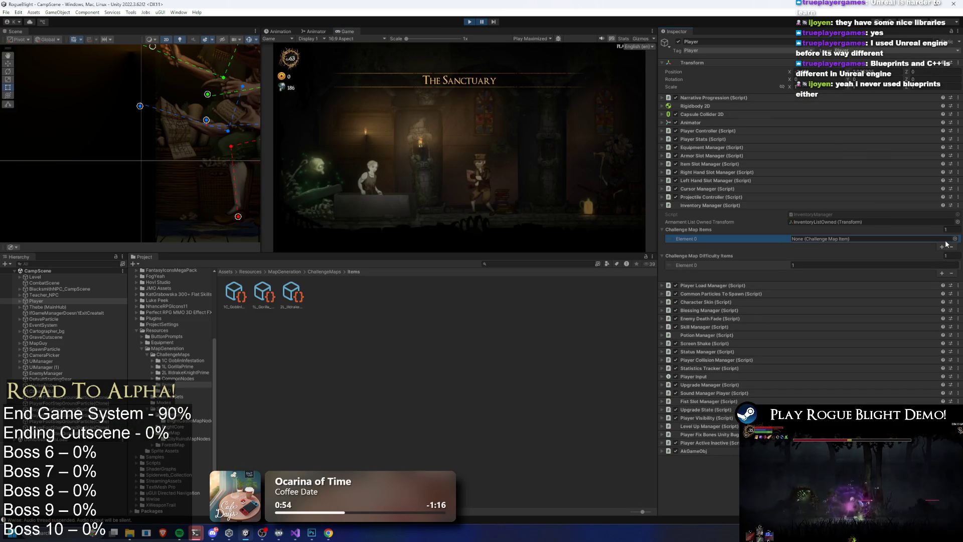
pyautogui.click(955, 242)
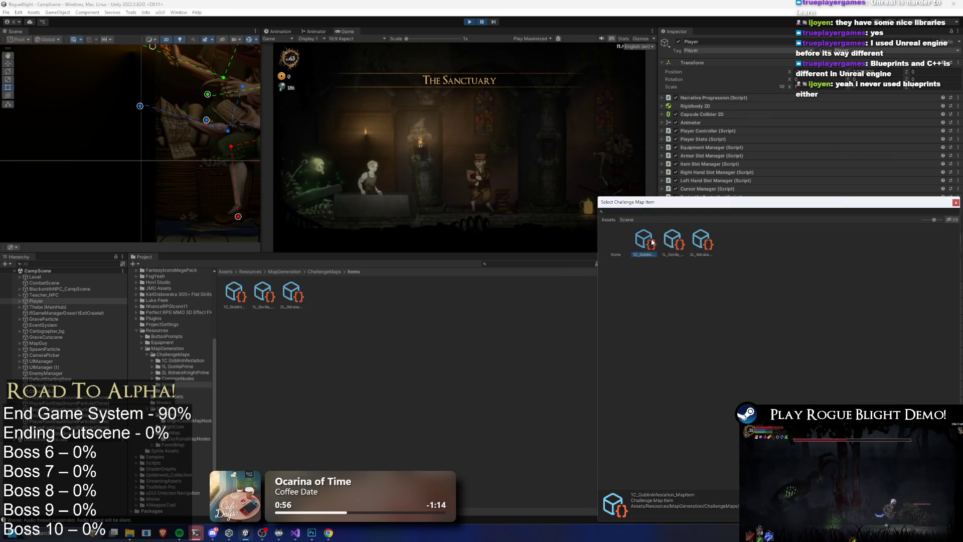
pyautogui.doubleClick(651, 242)
pyautogui.click(946, 230)
pyautogui.write('3')
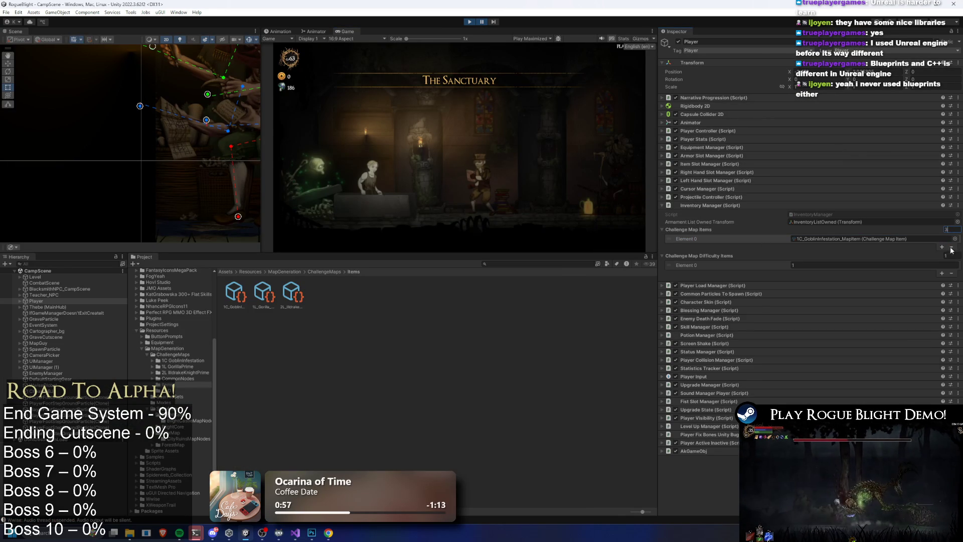
pyautogui.press('Return')
# Step: Set Difficulty Items size to 3 and add the 1L_Gorilla_Prime and 2L_IlldrakeKnight_Prime map items
pyautogui.click(952, 271)
pyautogui.write('3')
pyautogui.press('Return')
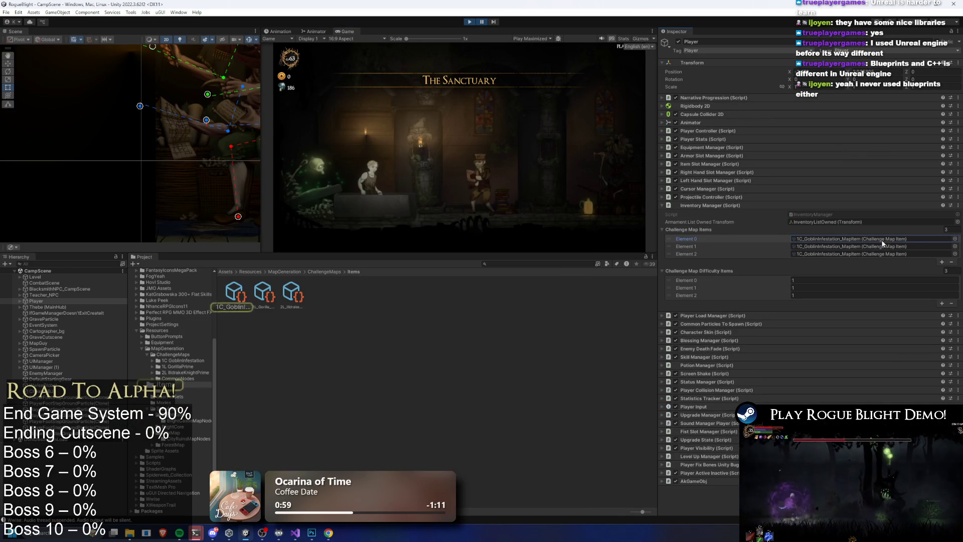
pyautogui.click(801, 243)
pyautogui.moveTo(801, 244); pyautogui.dragTo(802, 246)
pyautogui.moveTo(292, 293)
pyautogui.mouseDown()
pyautogui.moveTo(793, 271)
pyautogui.moveTo(828, 254)
pyautogui.mouseUp()
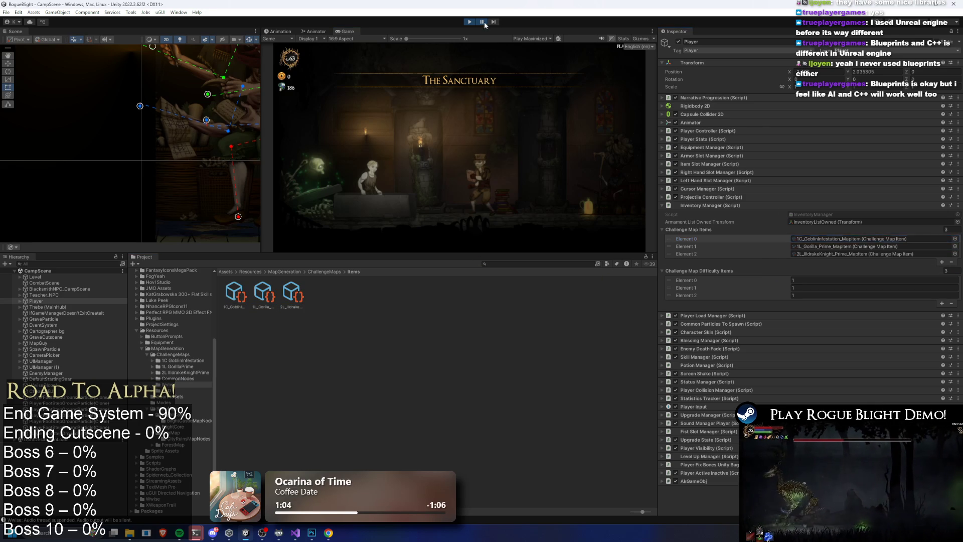
# Step: Walk to the Cartographer and check the Challenge Maps list in play mode
pyautogui.press('d')
pyautogui.press('a')
pyautogui.press('e')
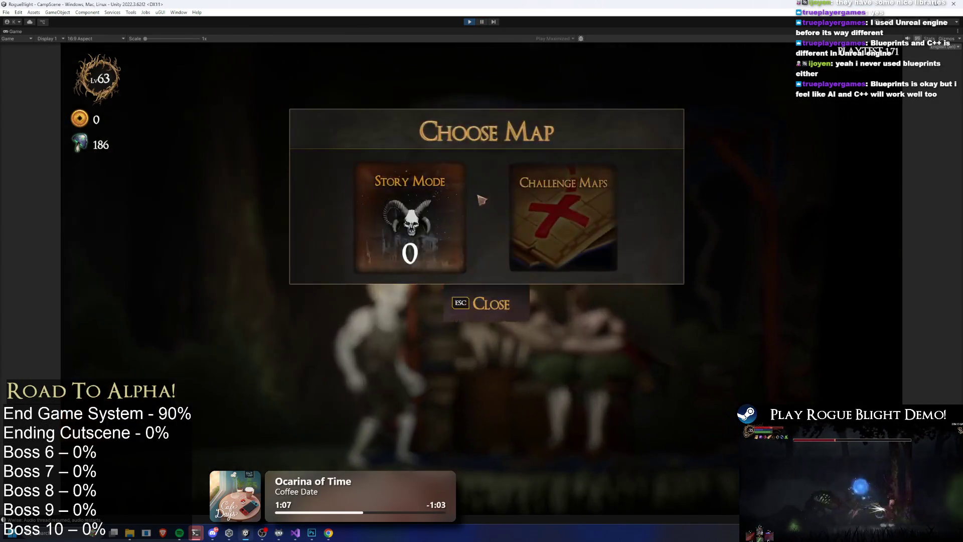
pyautogui.click(562, 216)
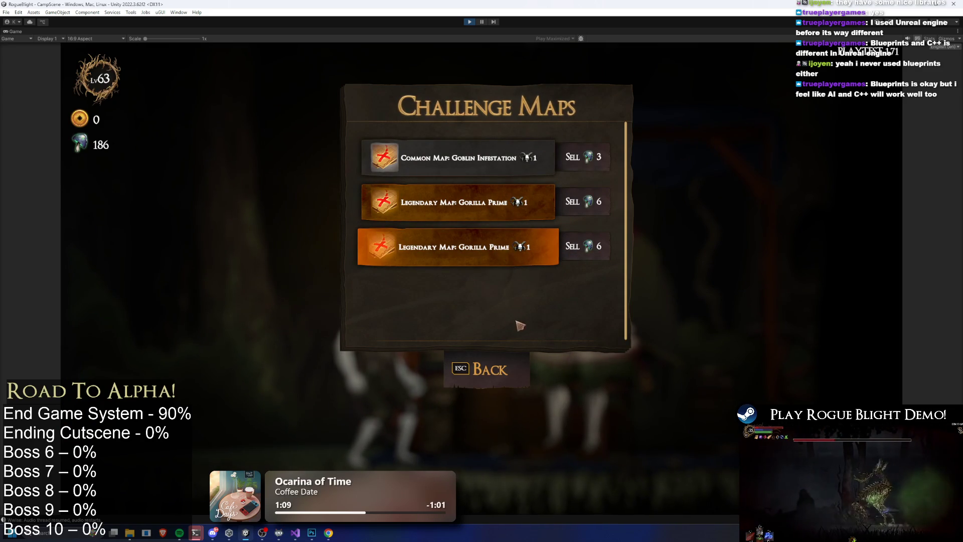
pyautogui.click(492, 369)
pyautogui.press('Escape')
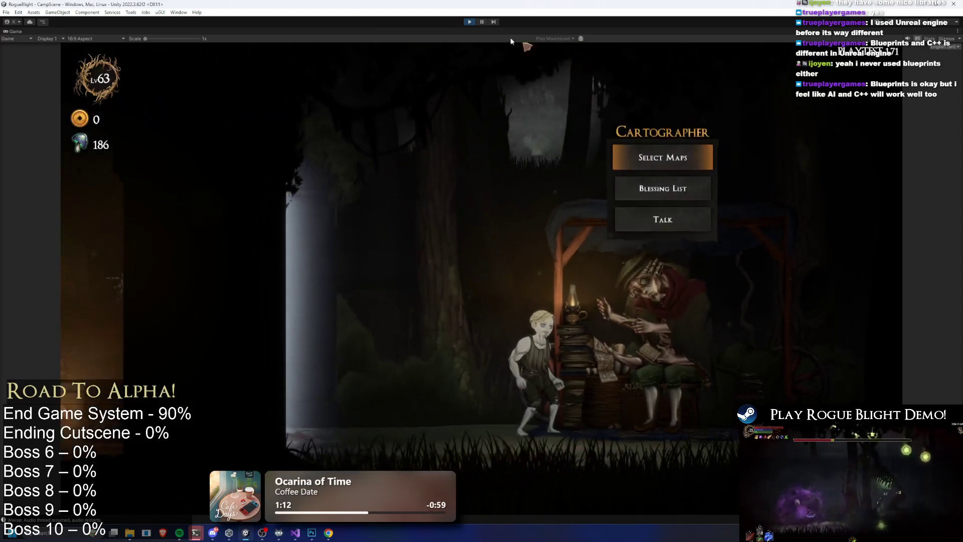
# Step: Restore the full editor layout and open the 2L Illdrake map item's settings
pyautogui.hotkey('shift', 'space')
pyautogui.doubleClick(837, 258)
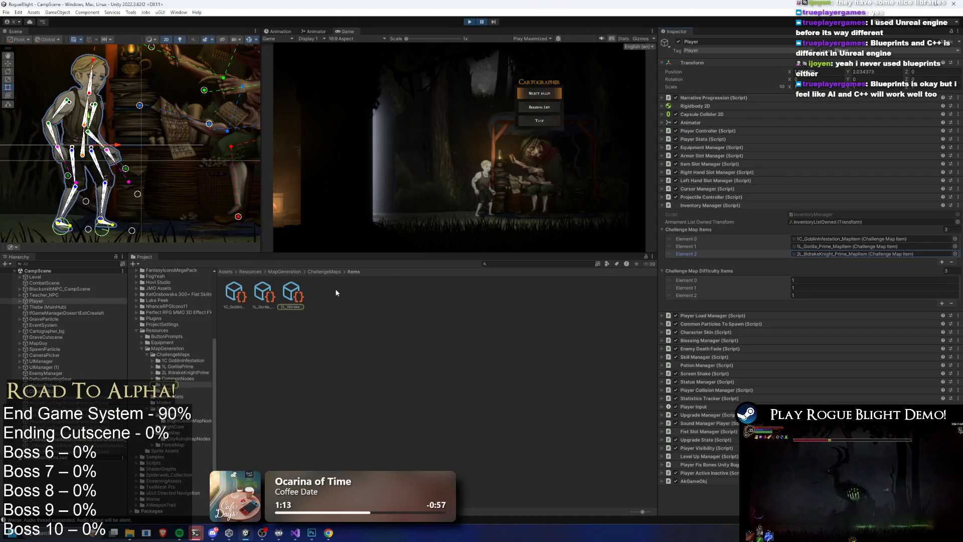
pyautogui.hotkey('alt', 'Tab')
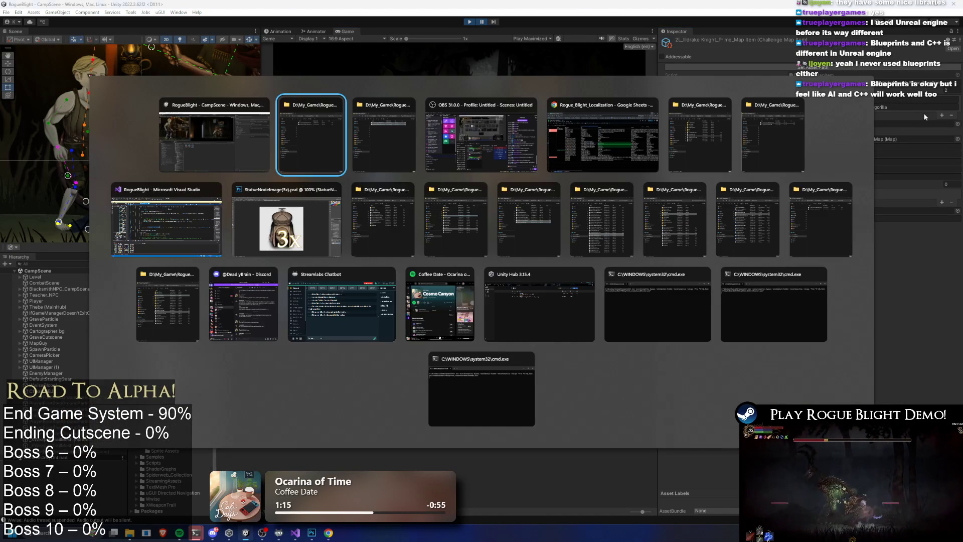
pyautogui.press('Escape')
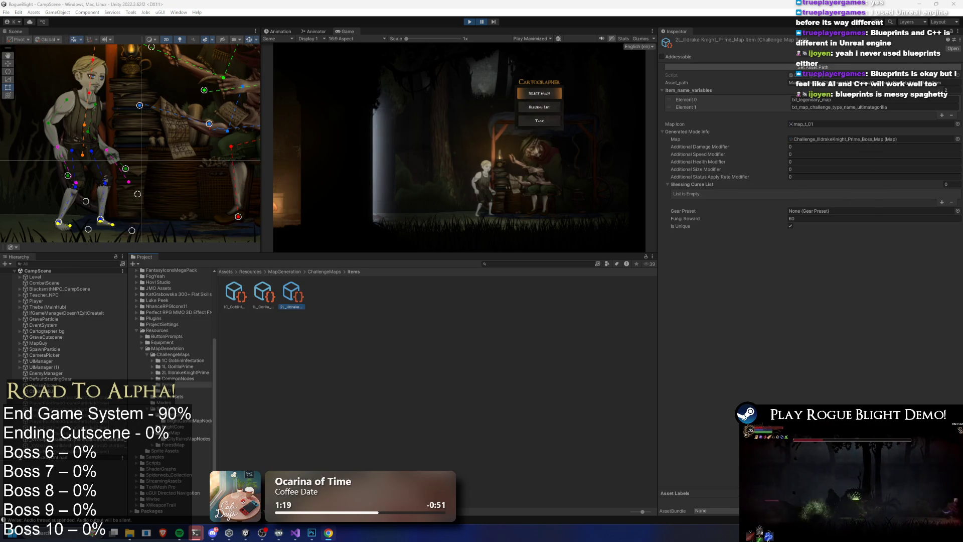
# Step: Maximize the game view again and Save and Quit to the title screen
pyautogui.doubleClick(488, 31)
pyautogui.press('Escape')
pyautogui.click(514, 324)
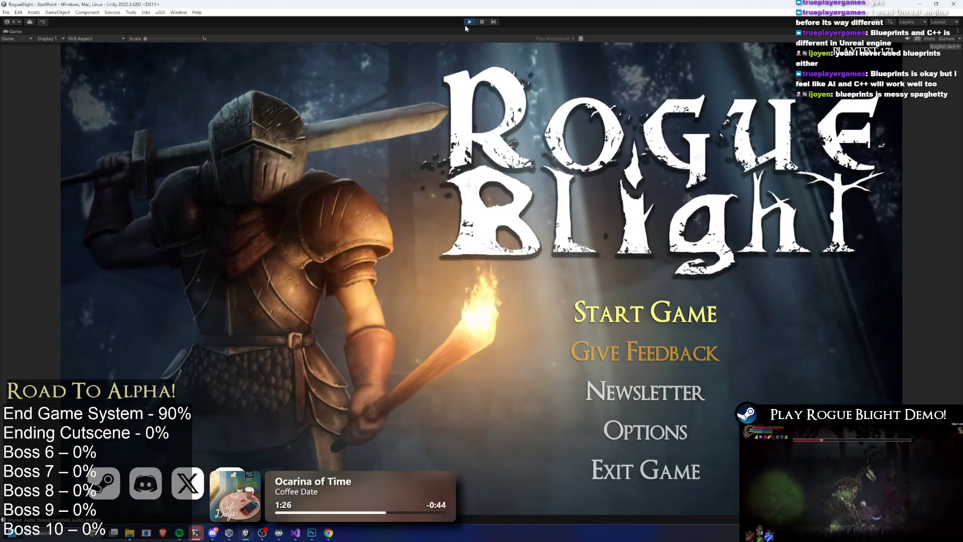
# Step: Stop play mode and paste txt_map_challenge_type_name_ultimateilldrake as the 2L Illdrake item's second name key, comparing other map items
pyautogui.click(469, 22)
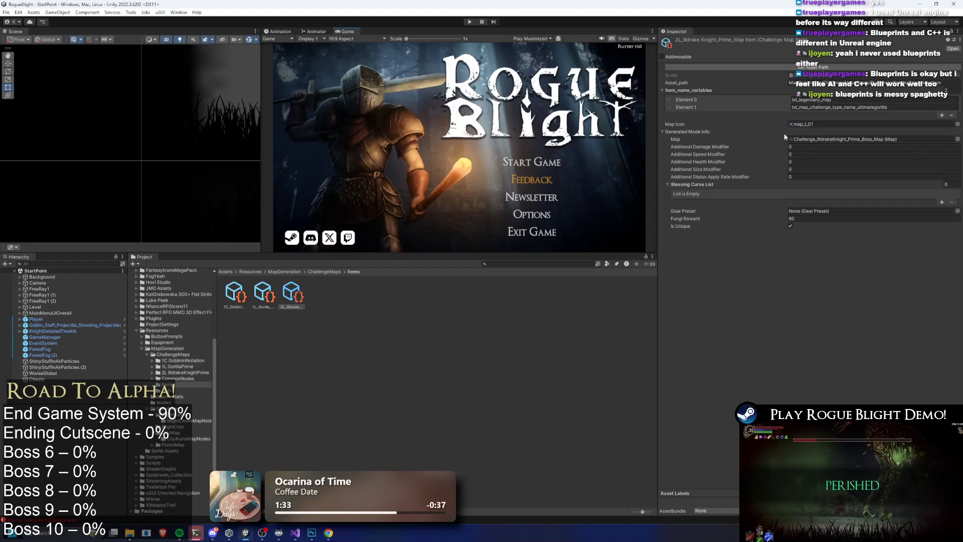
pyautogui.write('txt_map_challenge_type_name_ultimateilldrake')
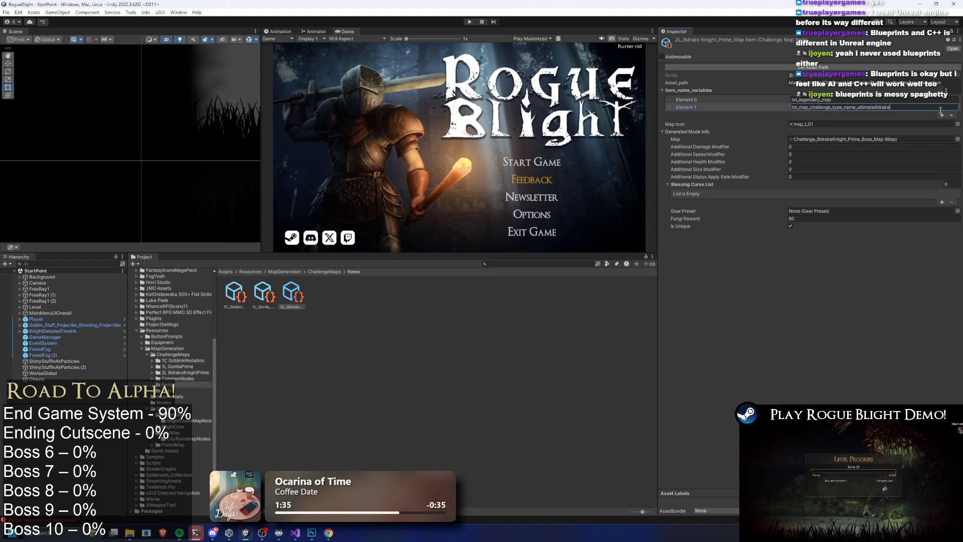
pyautogui.click(264, 304)
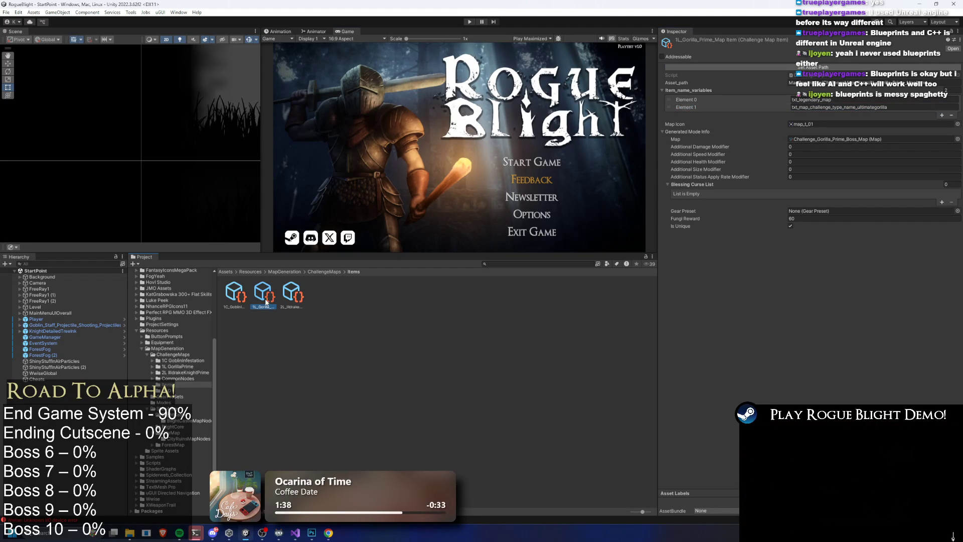
pyautogui.press('Right')
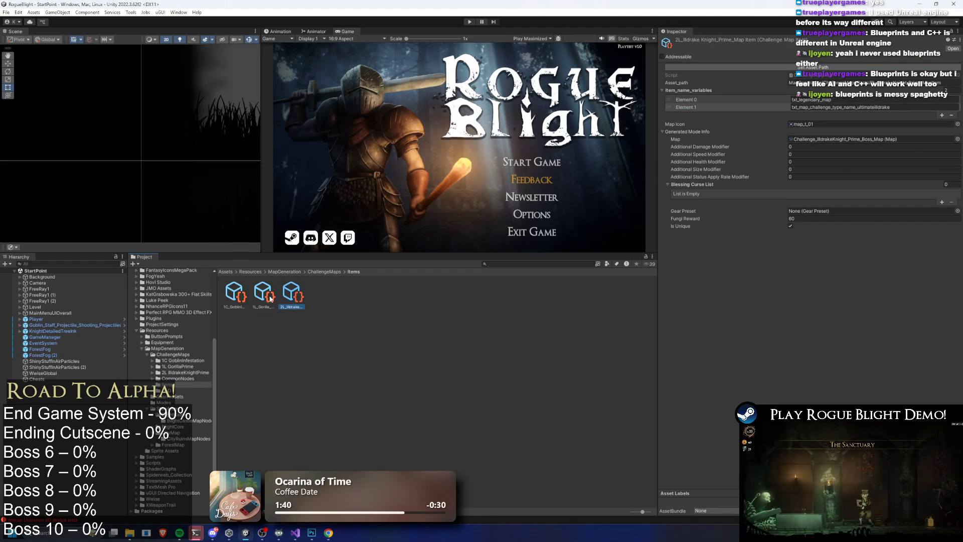
pyautogui.click(245, 296)
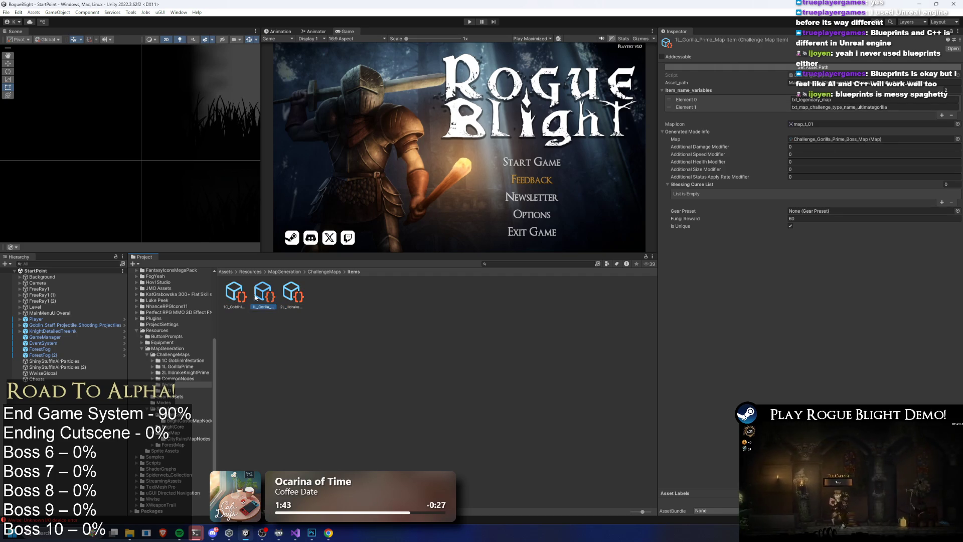
pyautogui.click(289, 291)
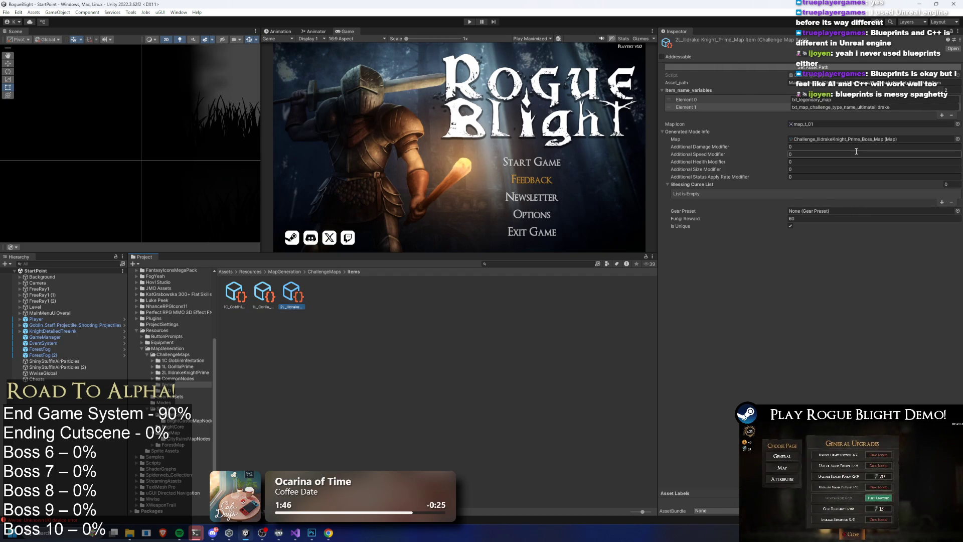
pyautogui.write('oo')
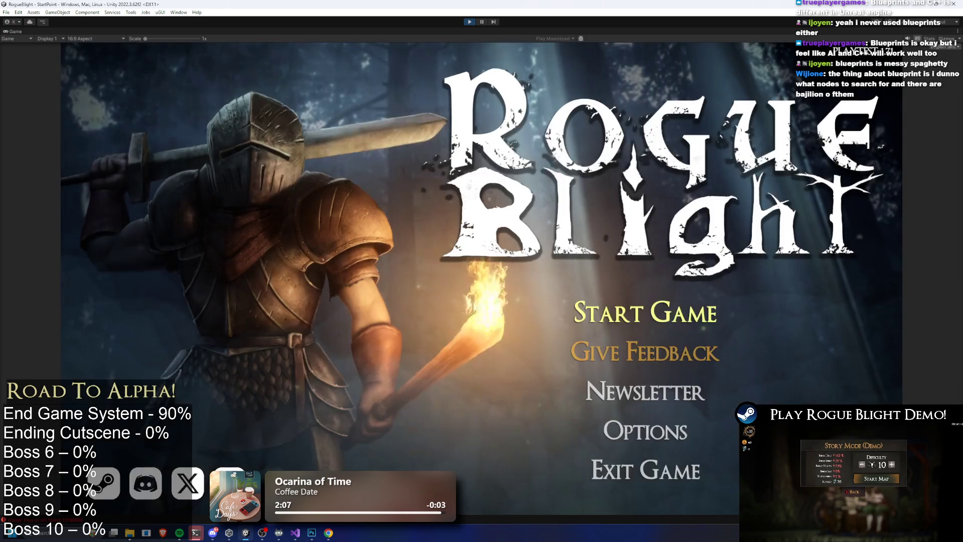
# Step: Load the first save slot, visit the Cartographer and start the Illdrake Knight Prime legendary map
pyautogui.click(652, 254)
pyautogui.click(660, 284)
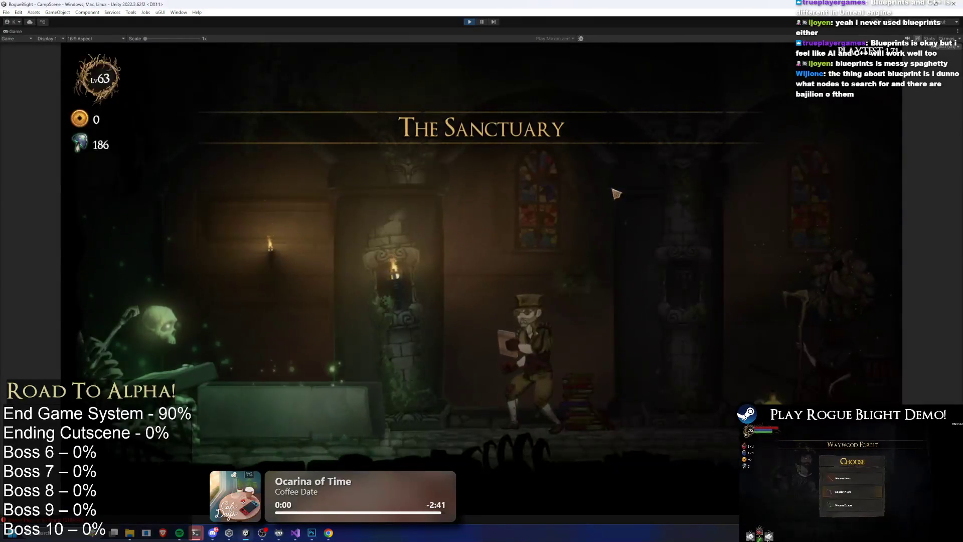
pyautogui.press('d')
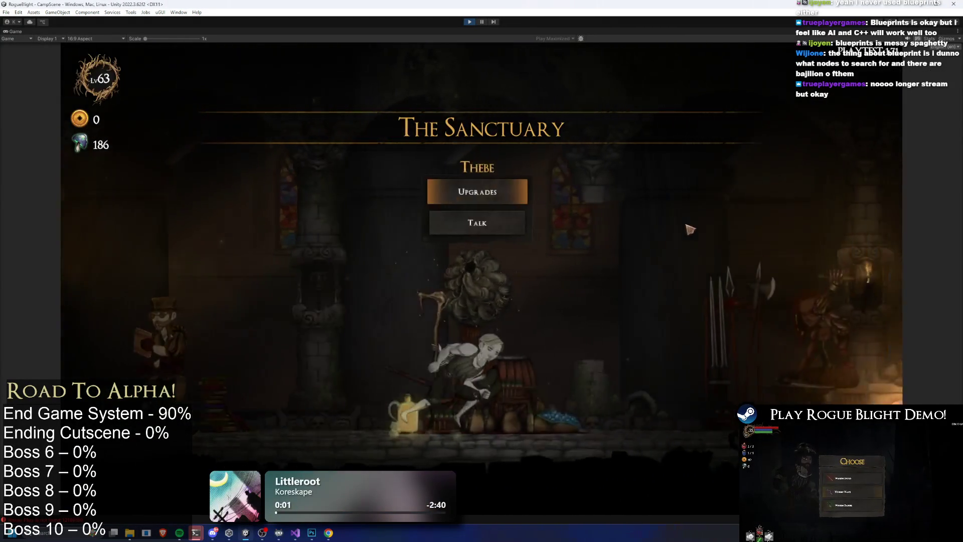
pyautogui.press('a')
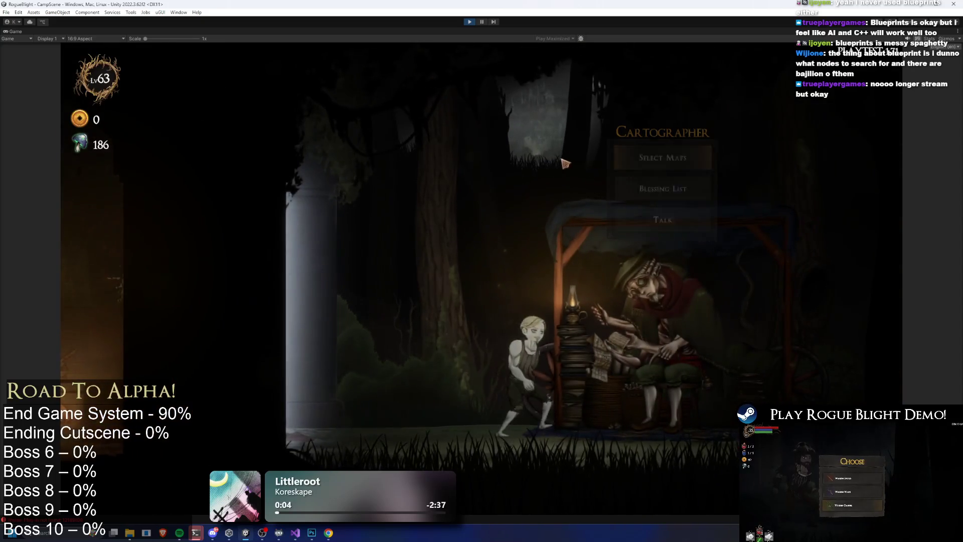
pyautogui.press('e')
pyautogui.click(521, 197)
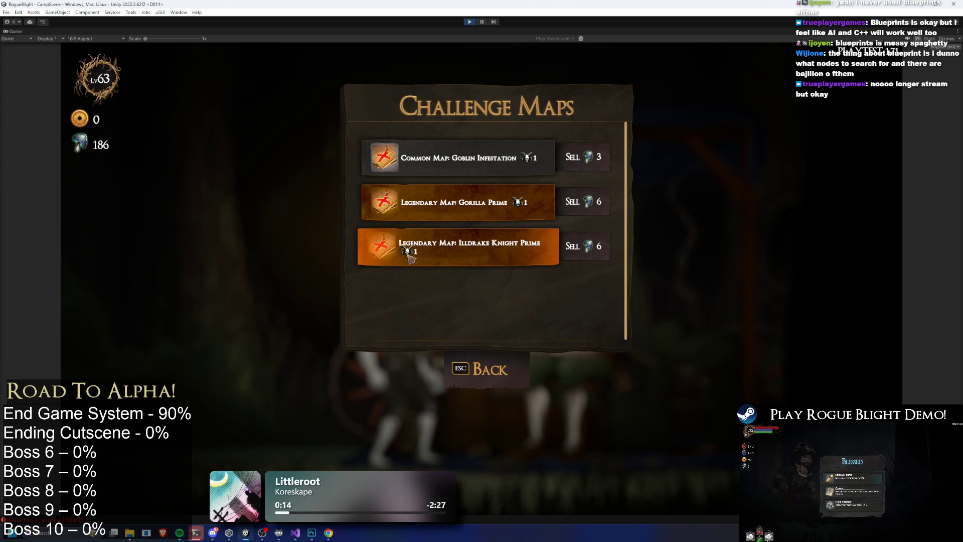
pyautogui.click(536, 251)
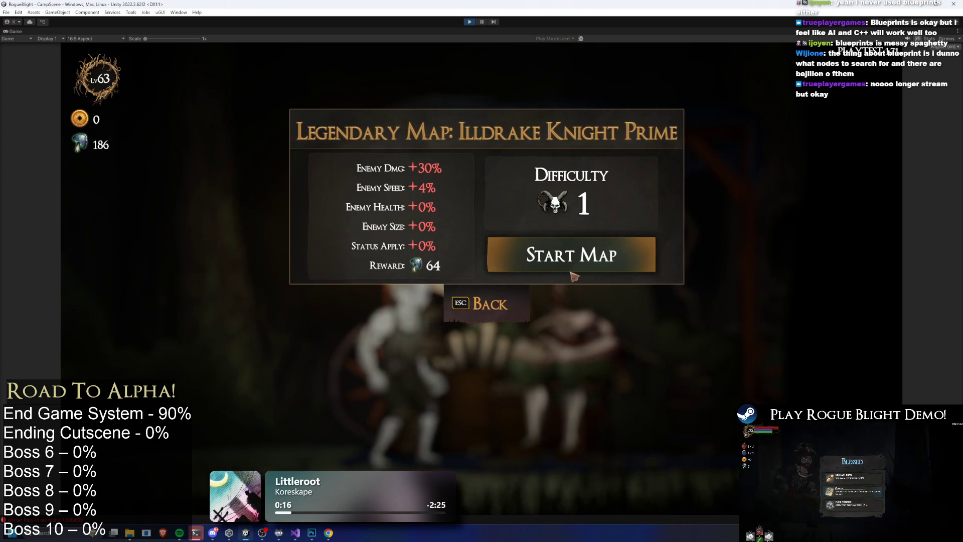
pyautogui.click(617, 255)
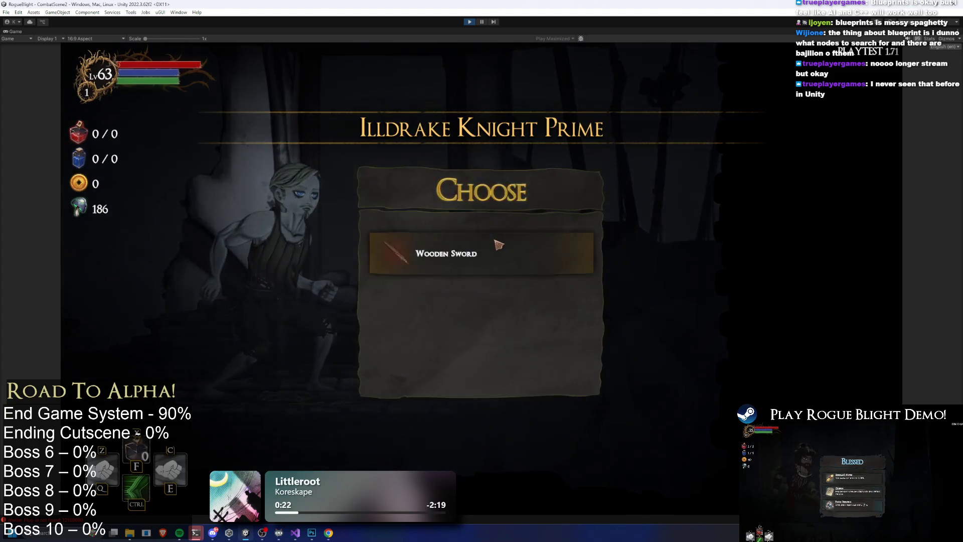
# Step: Take the Wooden Sword, close the map, choose STR in dialogue and take all the Warden loot
pyautogui.click(494, 182)
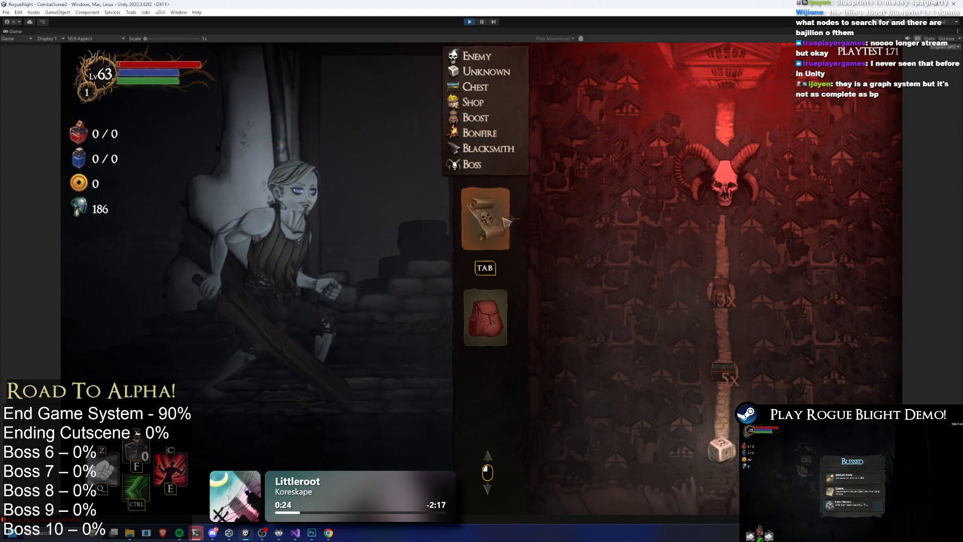
pyautogui.click(513, 311)
pyautogui.press('Tab')
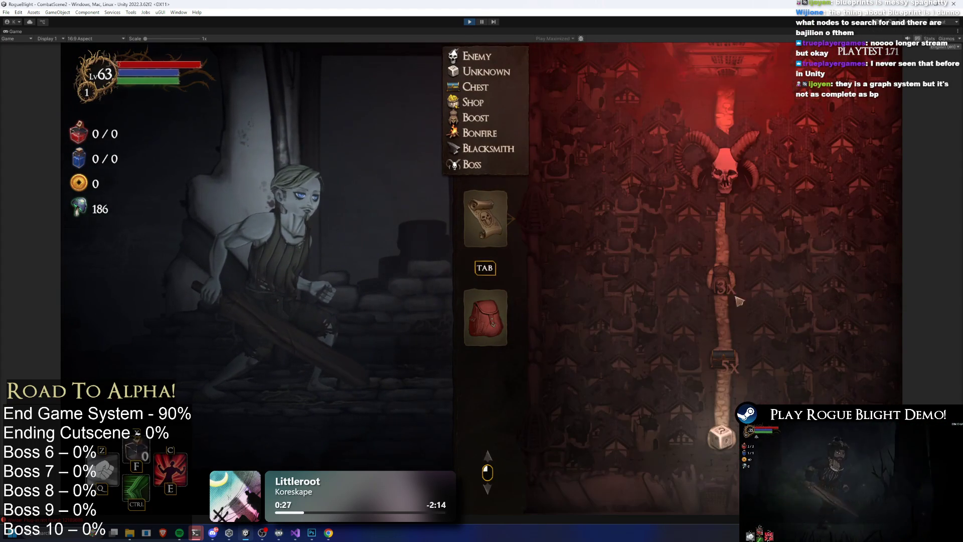
pyautogui.press('Escape')
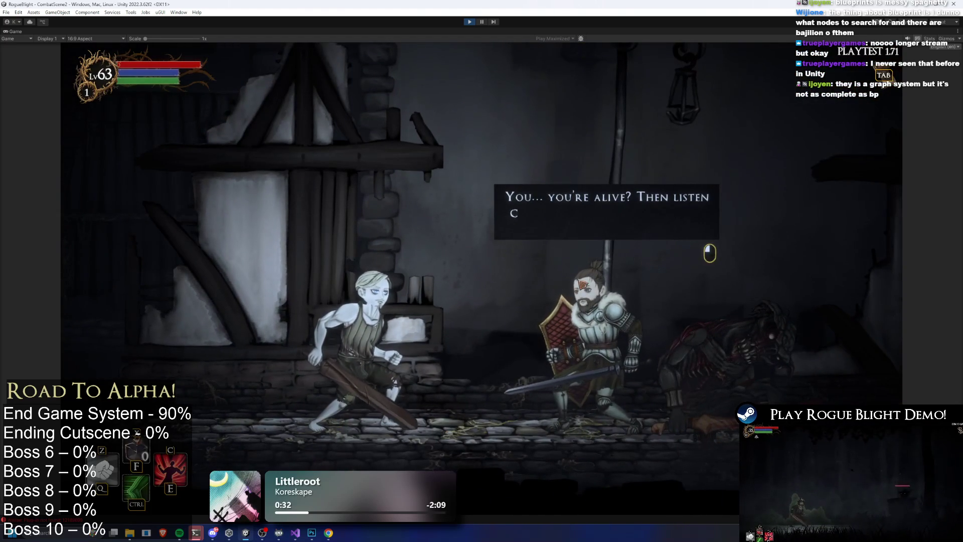
pyautogui.click(620, 272)
pyautogui.click(422, 139)
pyautogui.click(444, 145)
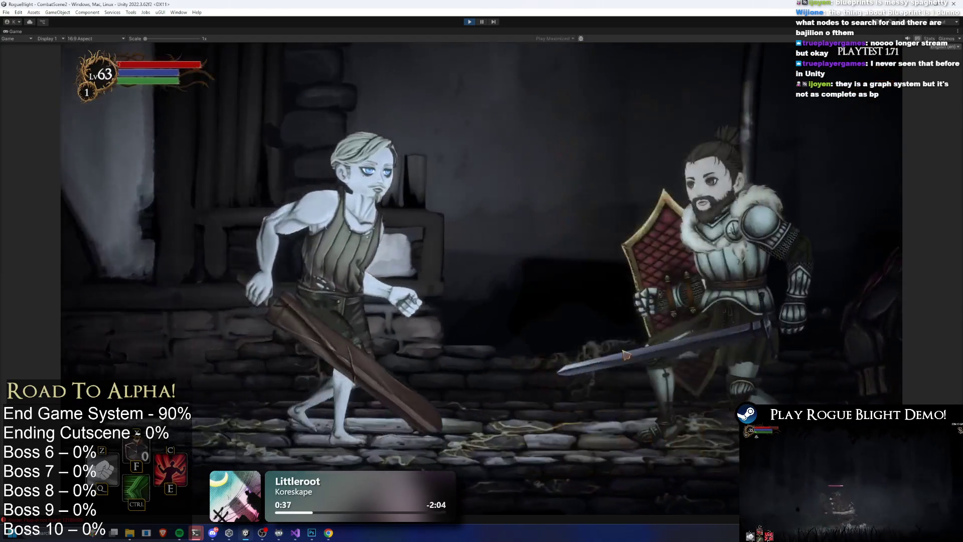
# Step: Equip Warden's Cuirass and Warden's Greaves from the equipment slots
pyautogui.press('Tab')
pyautogui.click(568, 363)
pyautogui.press('Escape')
pyautogui.click(646, 371)
pyautogui.press('Escape')
pyautogui.click(692, 371)
pyautogui.press('Escape')
pyautogui.click(693, 371)
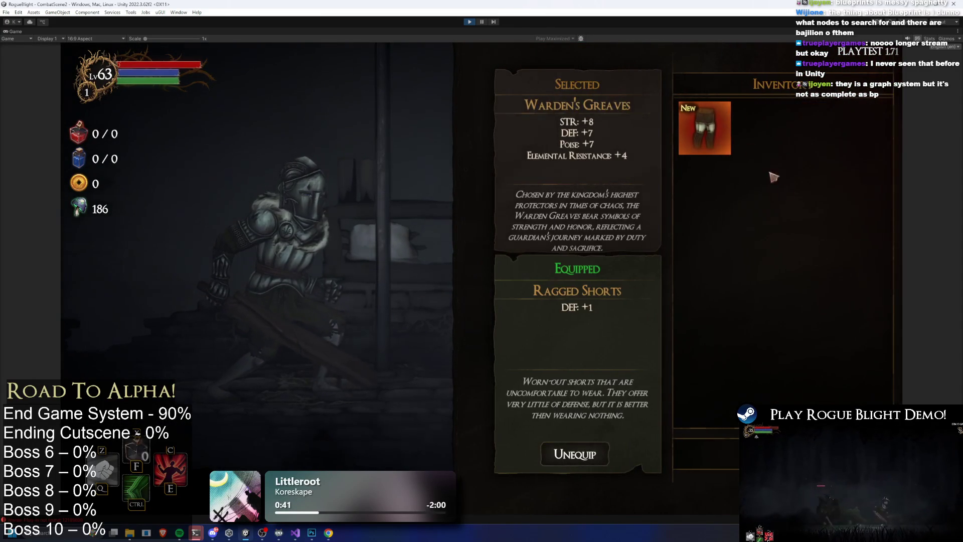
pyautogui.press('Escape')
# Step: Equip Fire Sword +5 in the left hand and close all menus
pyautogui.click(823, 364)
pyautogui.press('Escape')
pyautogui.click(563, 297)
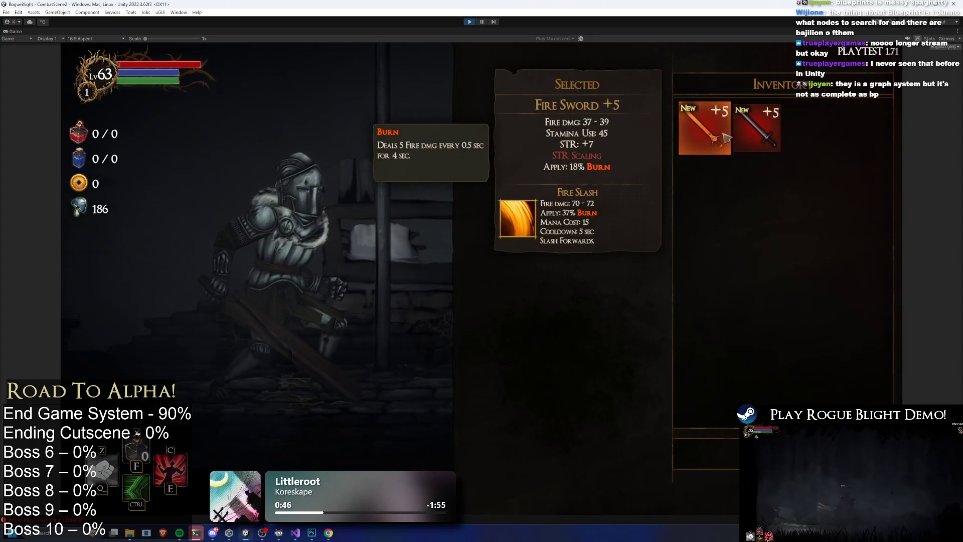
pyautogui.click(726, 138)
pyautogui.click(568, 293)
pyautogui.press('Escape')
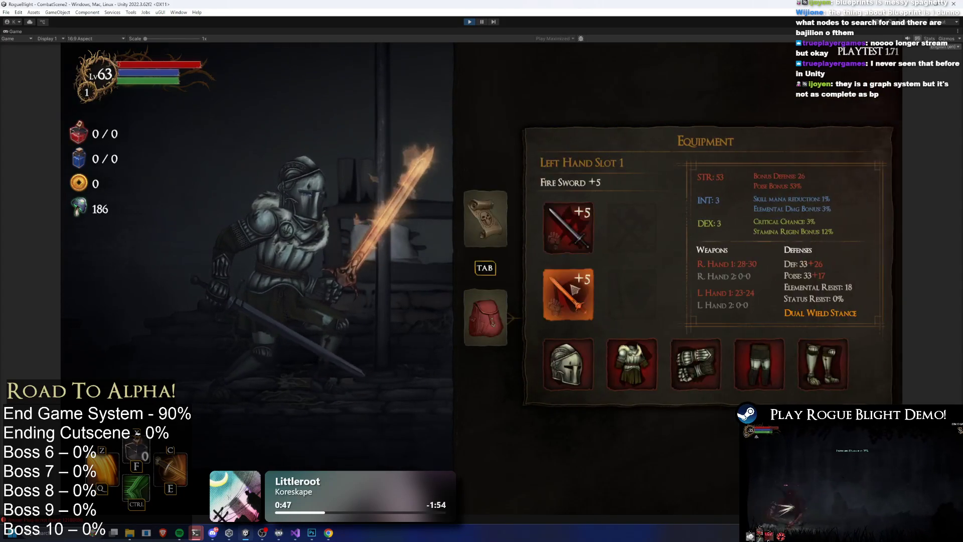
pyautogui.click(575, 290)
pyautogui.press('Escape')
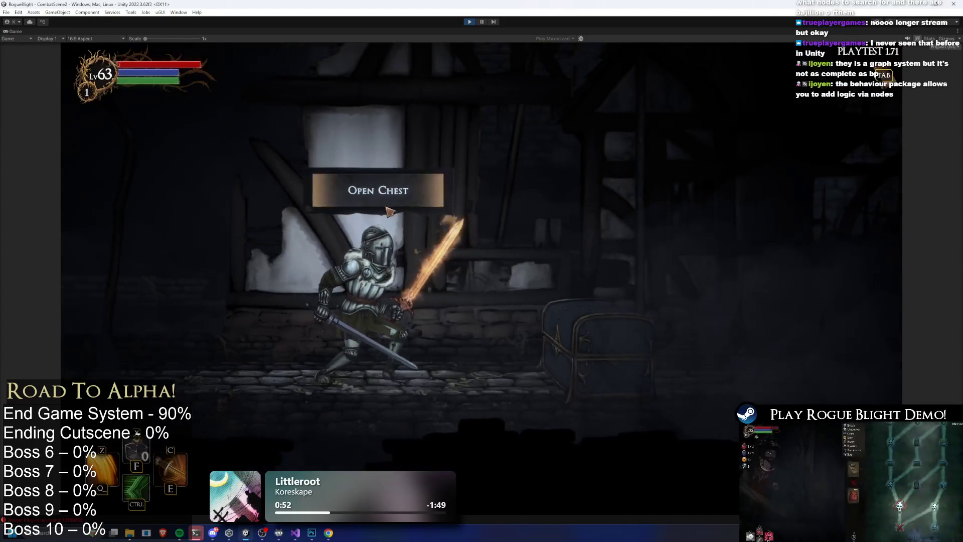
# Step: Open the chest and pick the Cooldown Reduction blessing and the Bonus Health boost
pyautogui.click(380, 201)
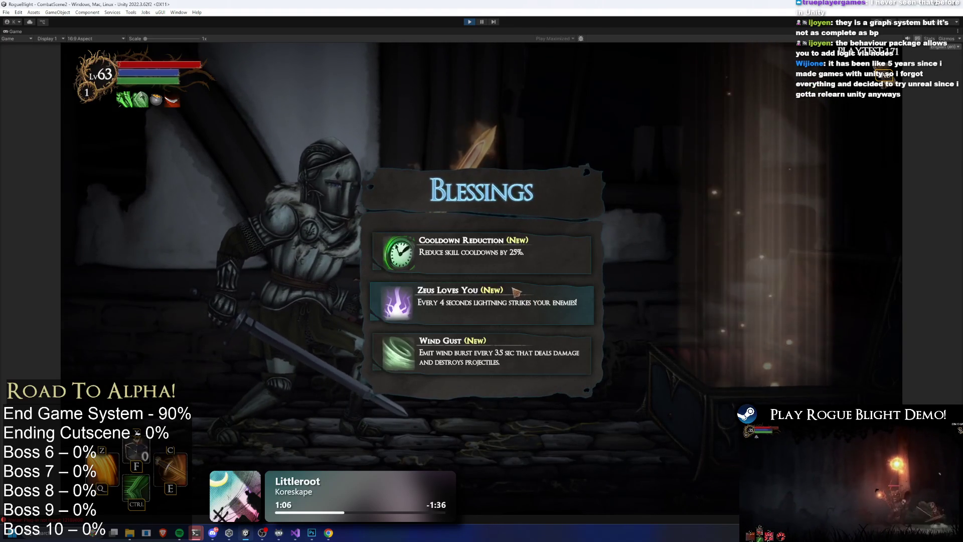
pyautogui.click(481, 253)
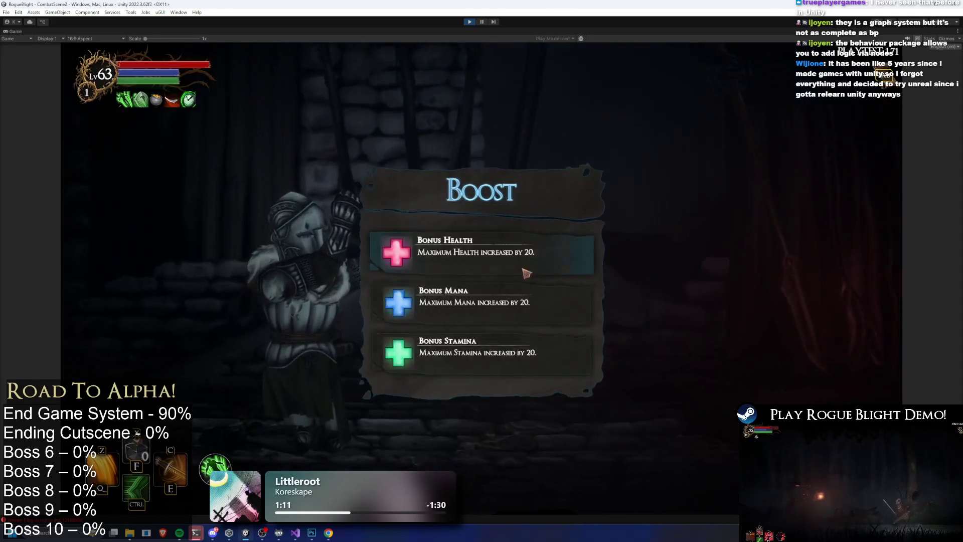
pyautogui.click(528, 262)
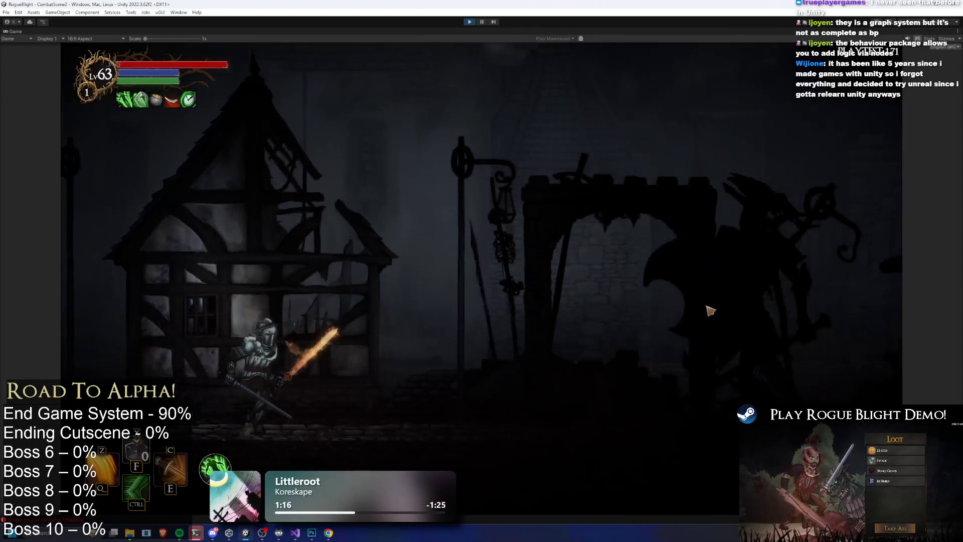
# Step: Advance right to the boss and open with the C fire skill, a jump attack and strikes
pyautogui.press('d')
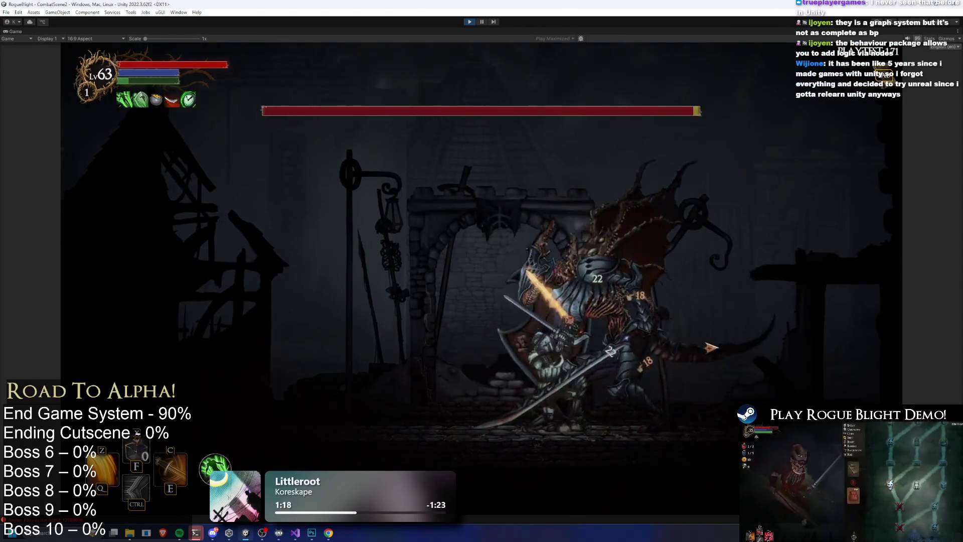
pyautogui.press('c')
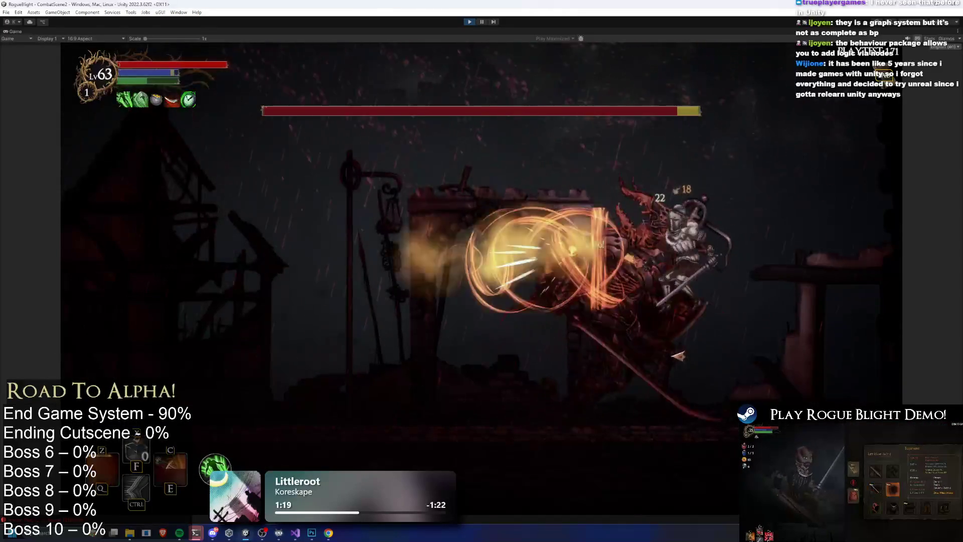
pyautogui.press('space')
pyautogui.click(768, 368)
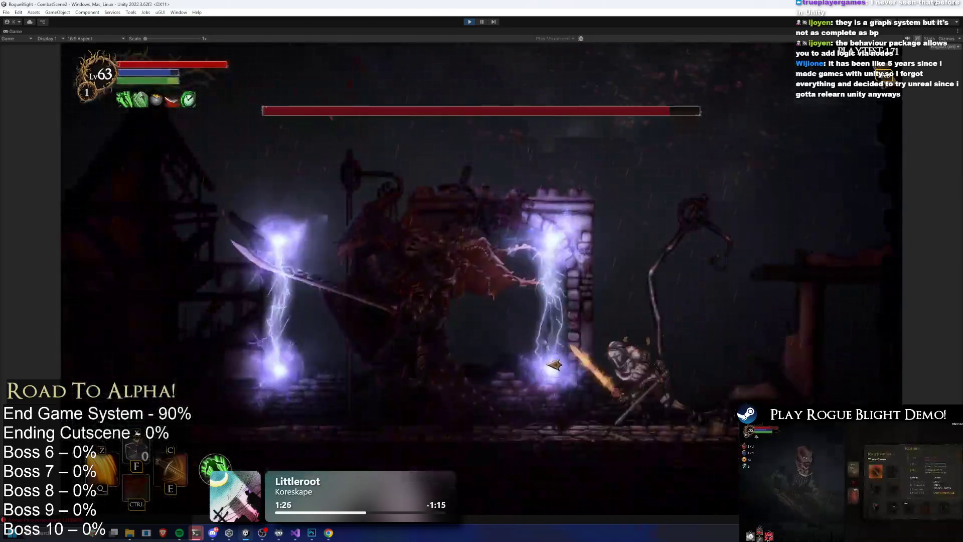
pyautogui.press('a')
pyautogui.click(562, 364)
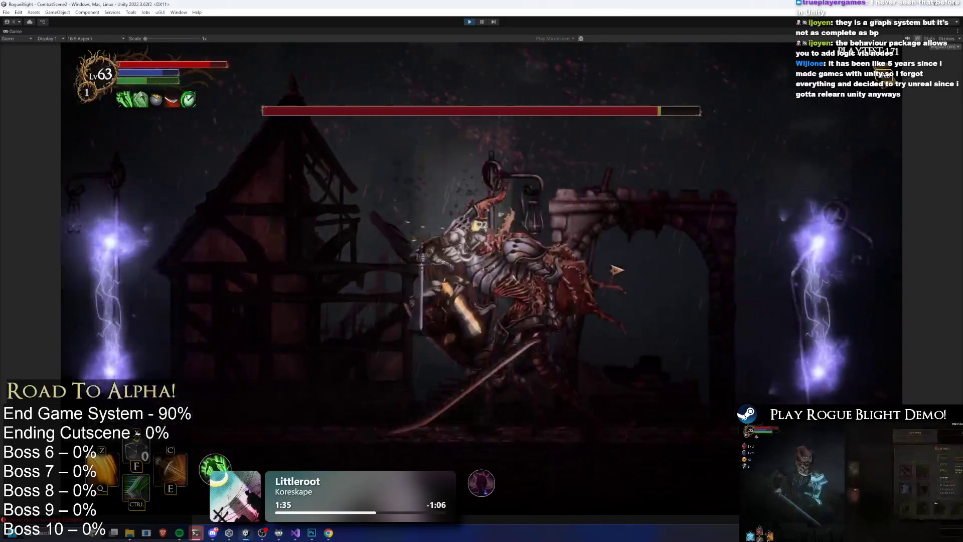
# Step: Dodge and retreat left, then return to slash the boss with a leaping flaming sword swing
pyautogui.press('d')
pyautogui.press('a')
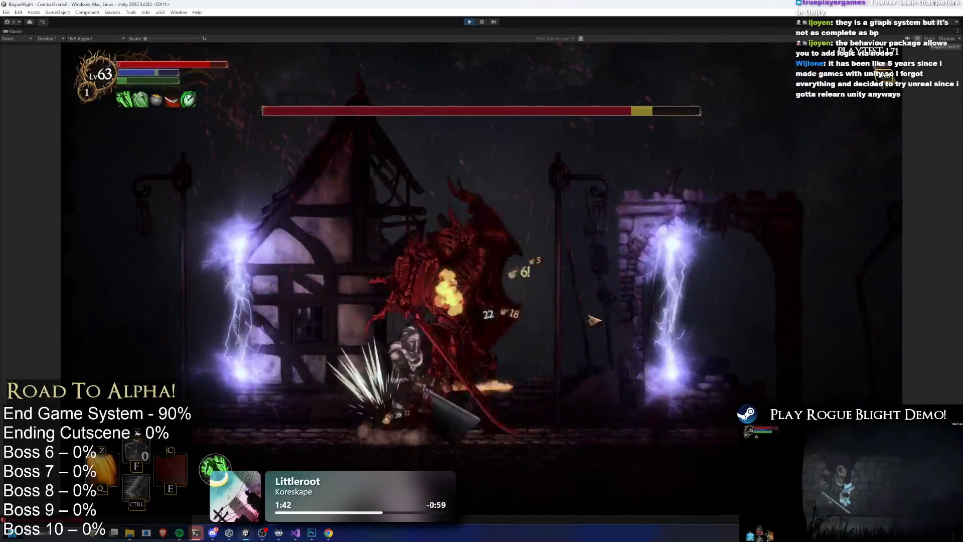
pyautogui.press('a')
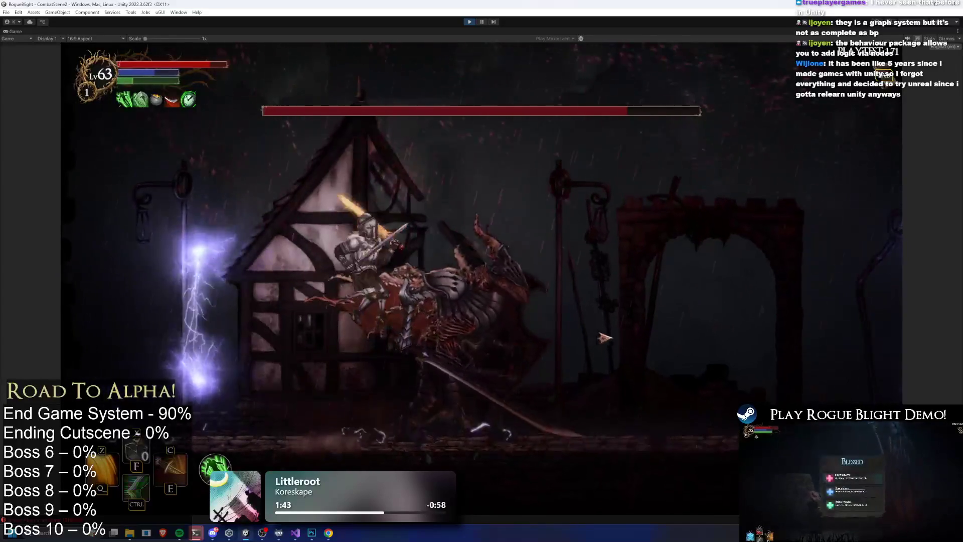
pyautogui.press('a')
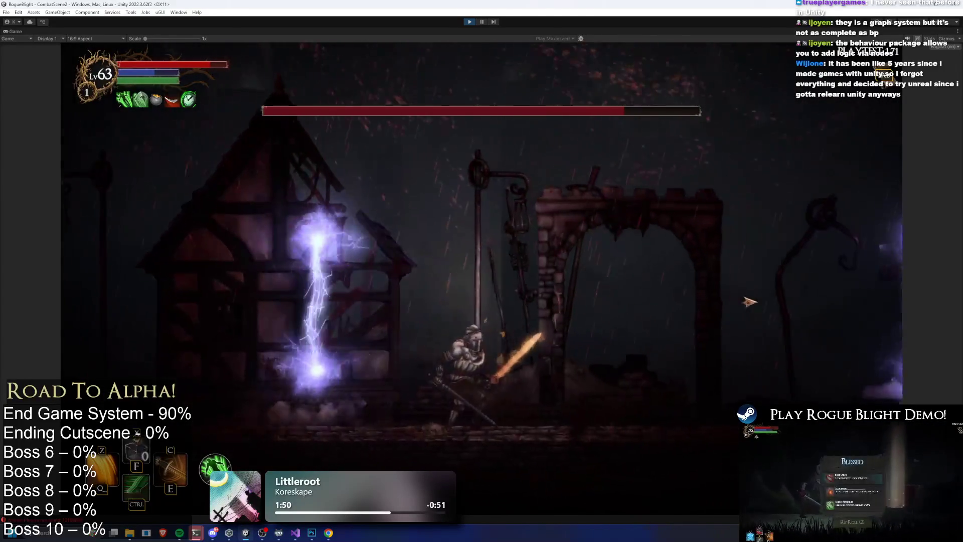
pyautogui.press('d')
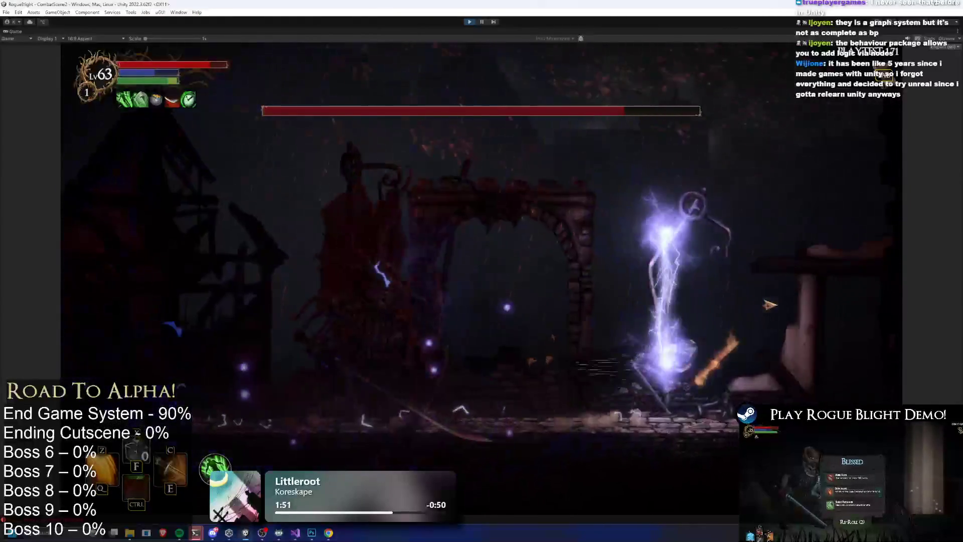
pyautogui.press('space')
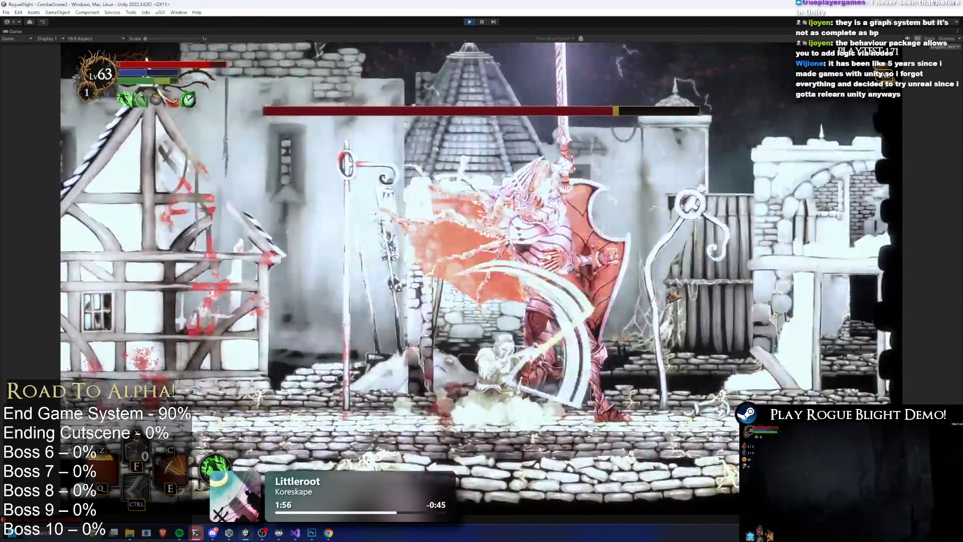
pyautogui.press('a')
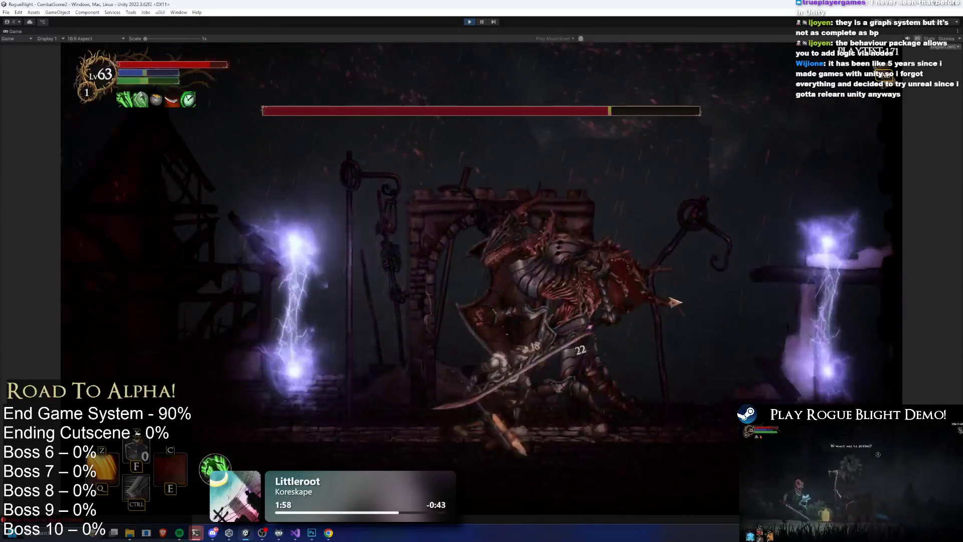
pyautogui.press('a')
pyautogui.press('d')
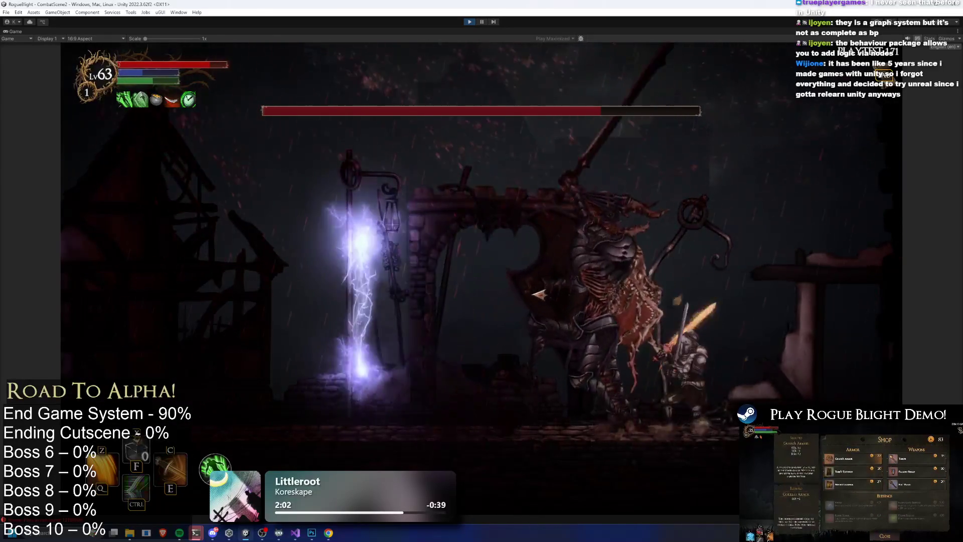
pyautogui.press('a')
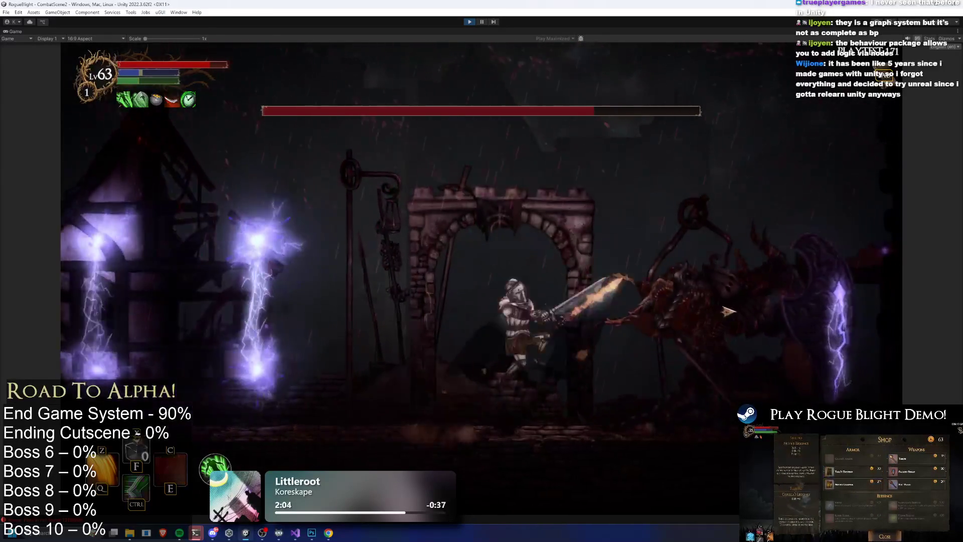
pyautogui.press('space')
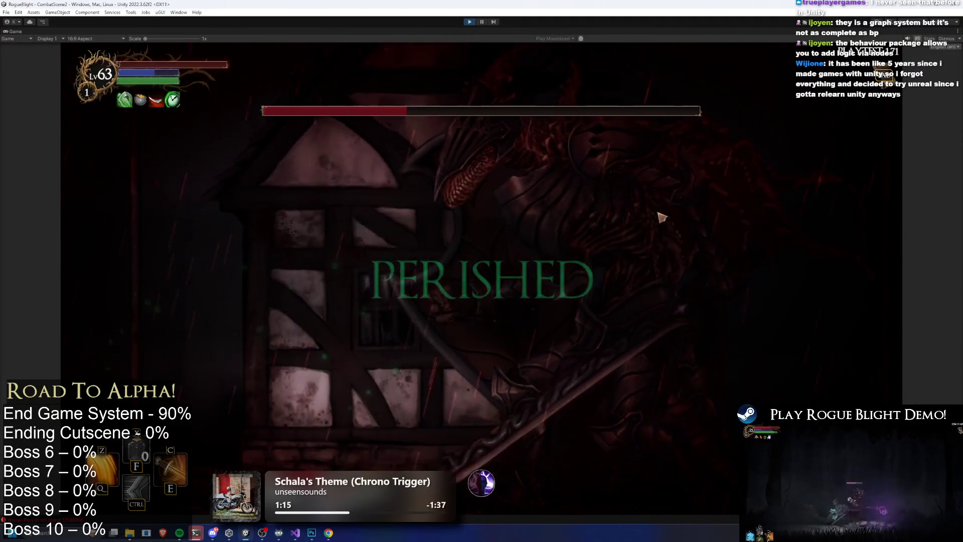
# Step: Confirm Level Progress and walk through camp to talk to the Cartographer
pyautogui.click(499, 341)
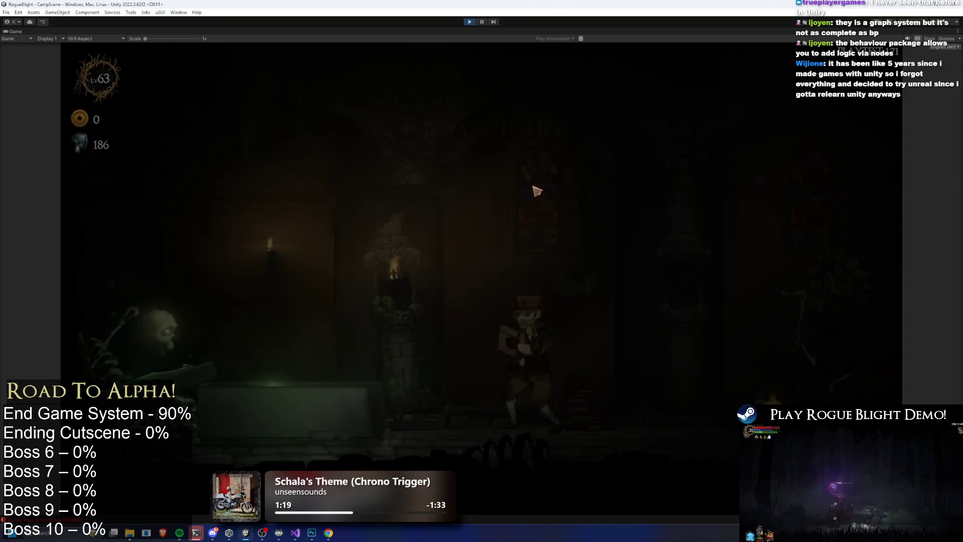
pyautogui.press('d')
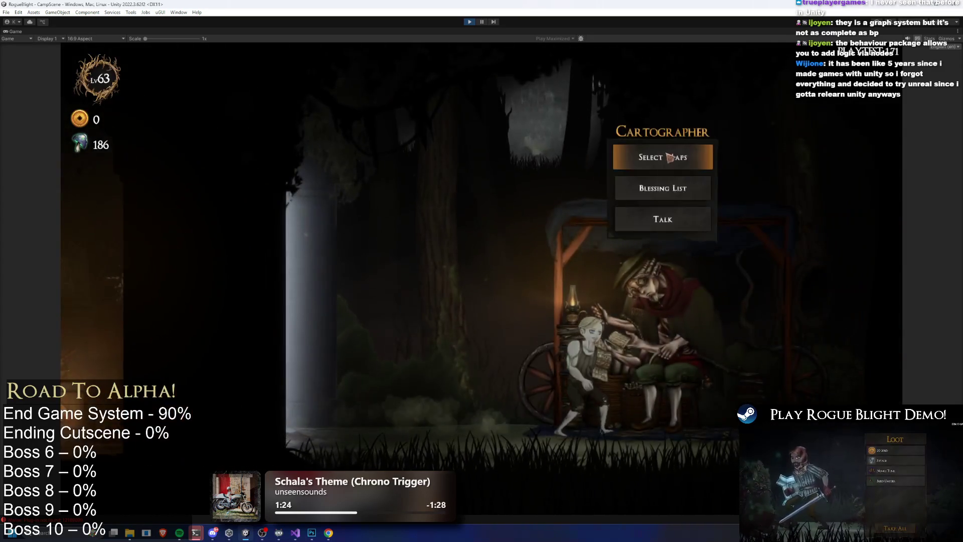
pyautogui.press('e')
# Step: Browse the Challenge Maps and map choice lists, then stop play mode
pyautogui.press('e')
pyautogui.press('Escape')
pyautogui.click(567, 226)
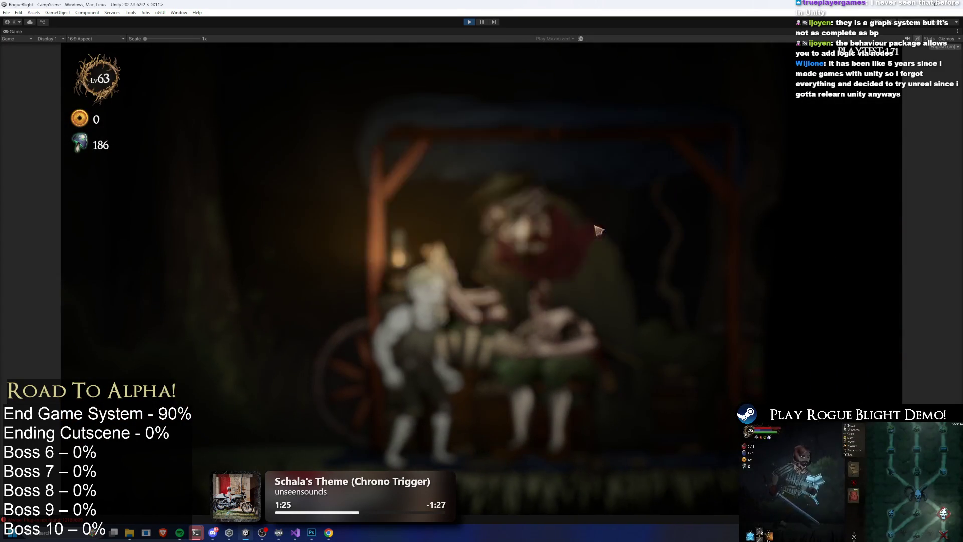
pyautogui.press('Escape')
pyautogui.press('Escape')
pyautogui.press('e')
pyautogui.click(469, 23)
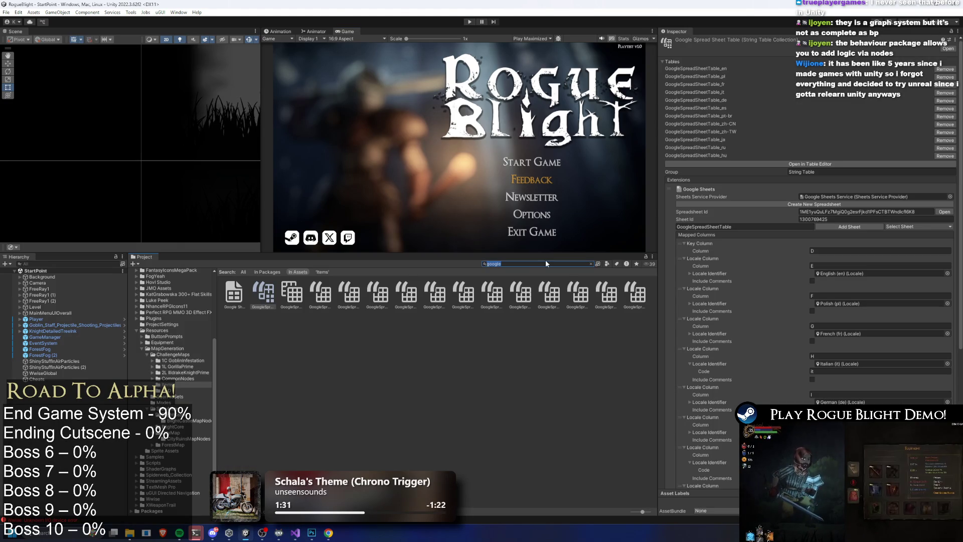
# Step: Clear the Project search and enter 70 as the 2L Illdrake Knight Prime item's Fungi Reward
pyautogui.press('BackSpace')
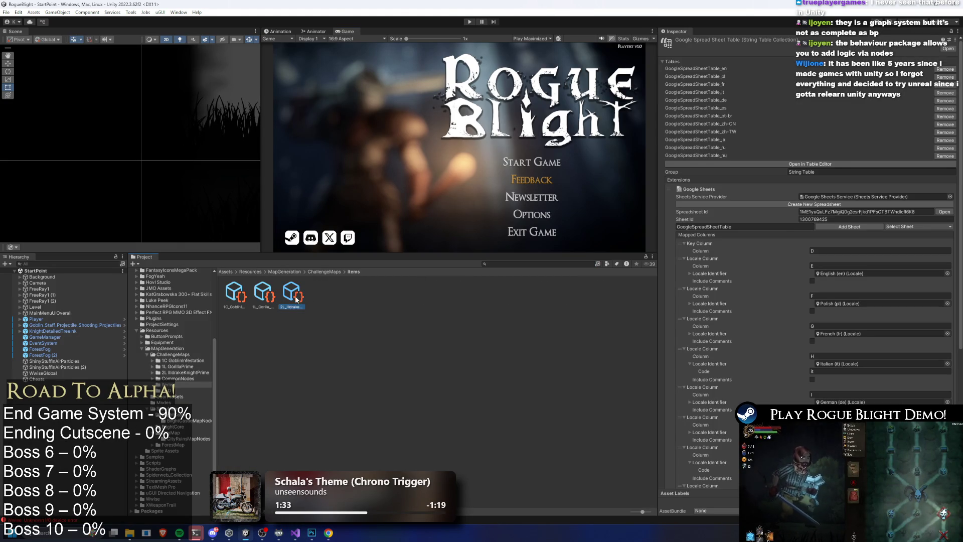
pyautogui.click(812, 218)
pyautogui.write('70')
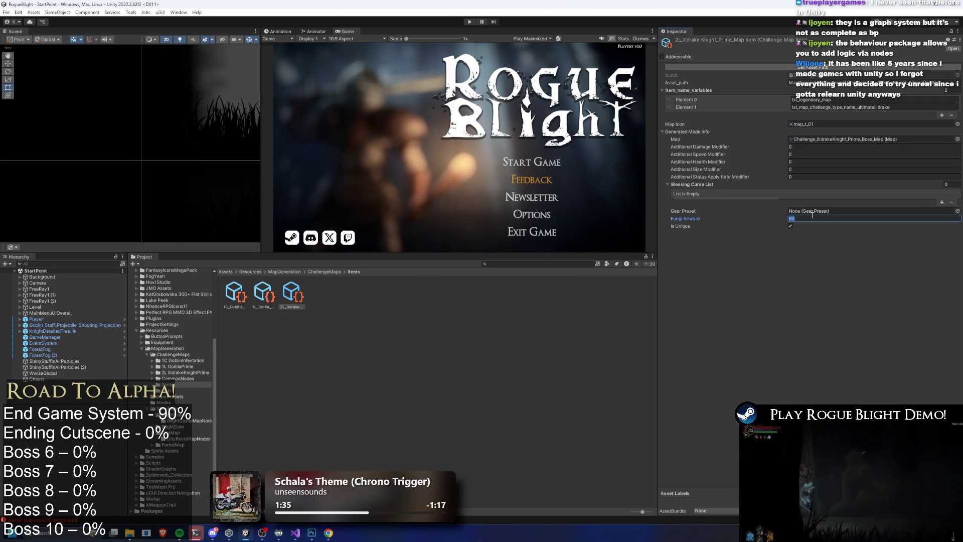